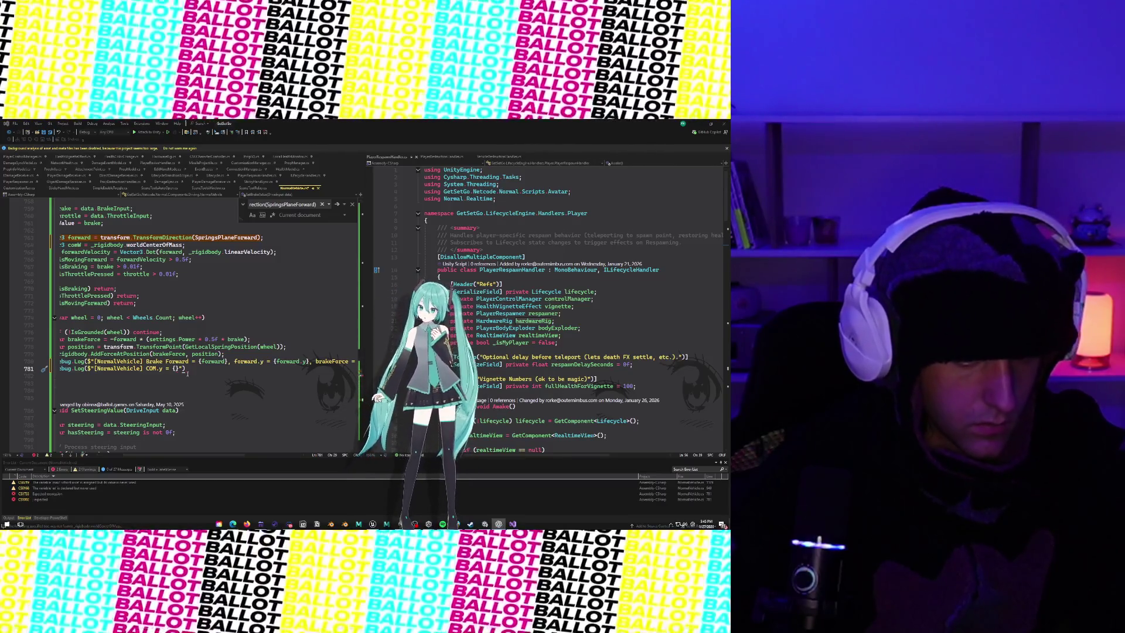
Step: Replace the line 781 debug log with the COM.y, BrakePos.y and deltaY format string
click(146, 368)
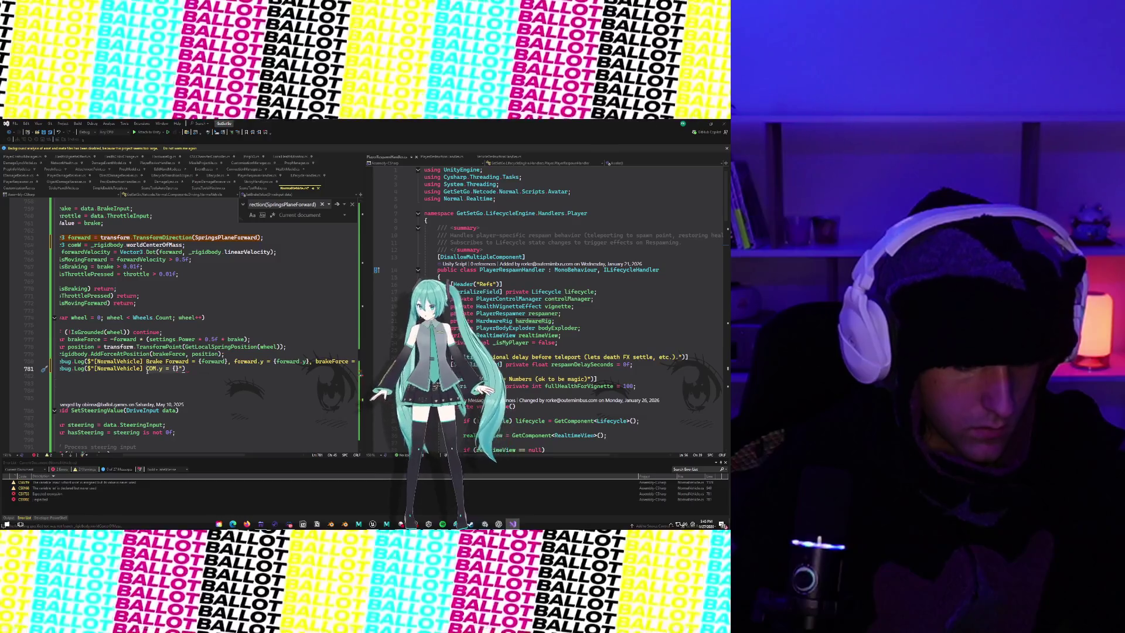
key(ctrl+v)
key(ctrl+z)
key(ctrl+z)
key(ctrl+z)
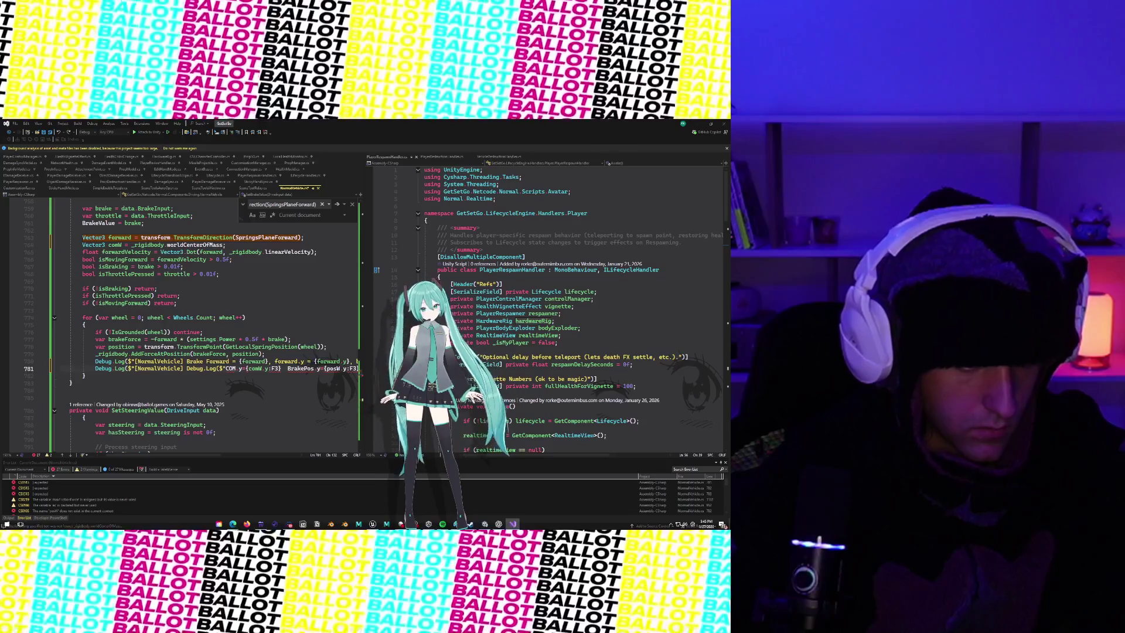
key(ctrl+z)
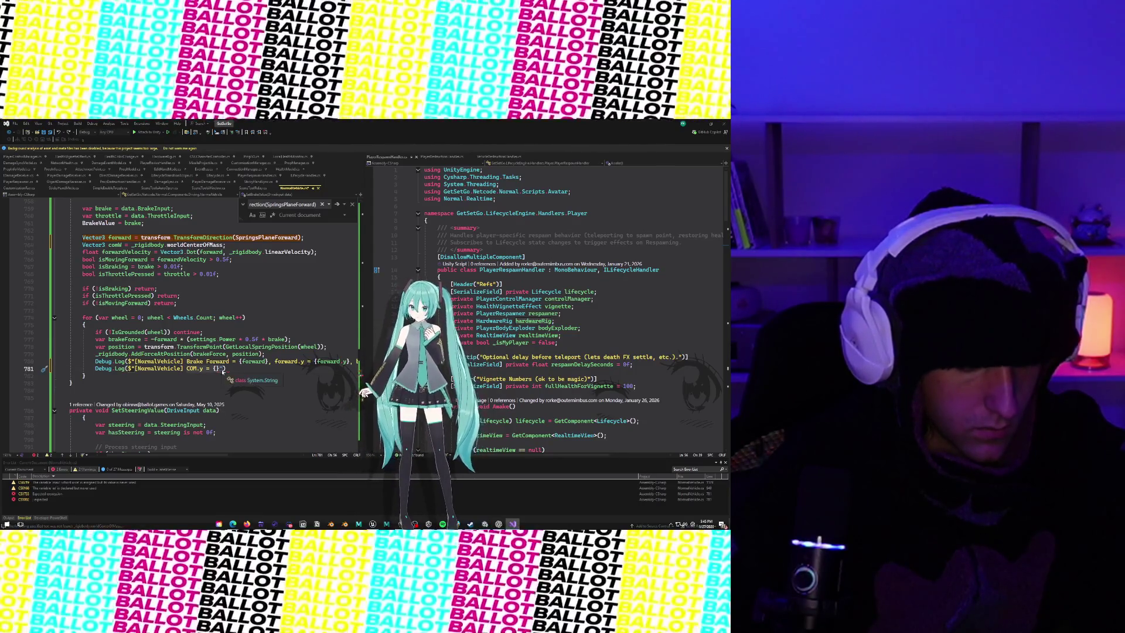
key(Tab)
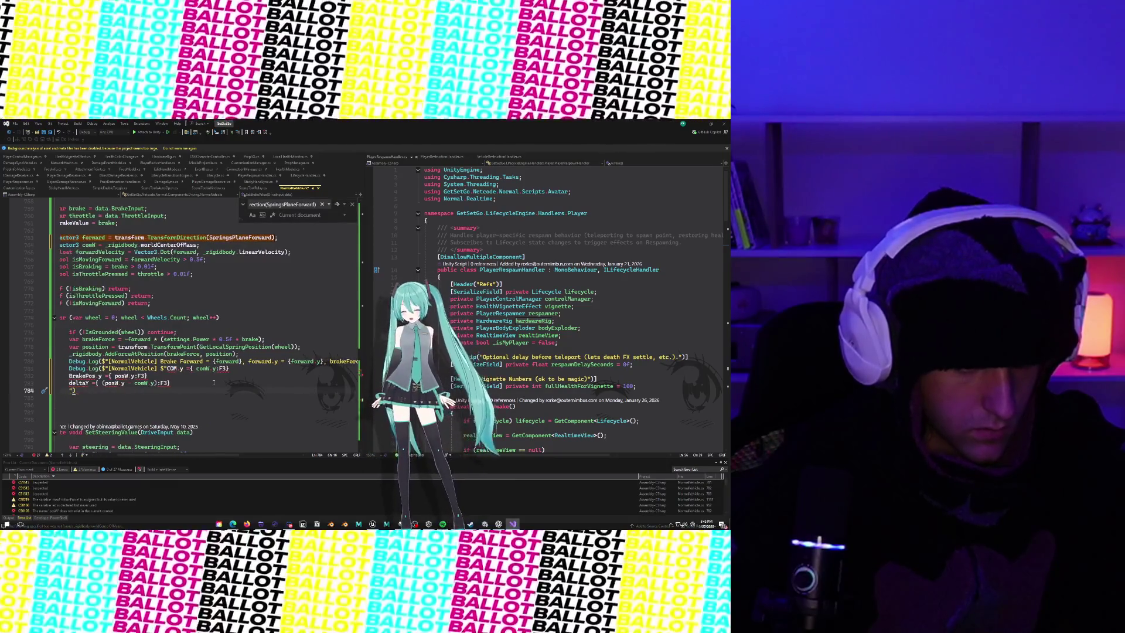
key(ctrl+z)
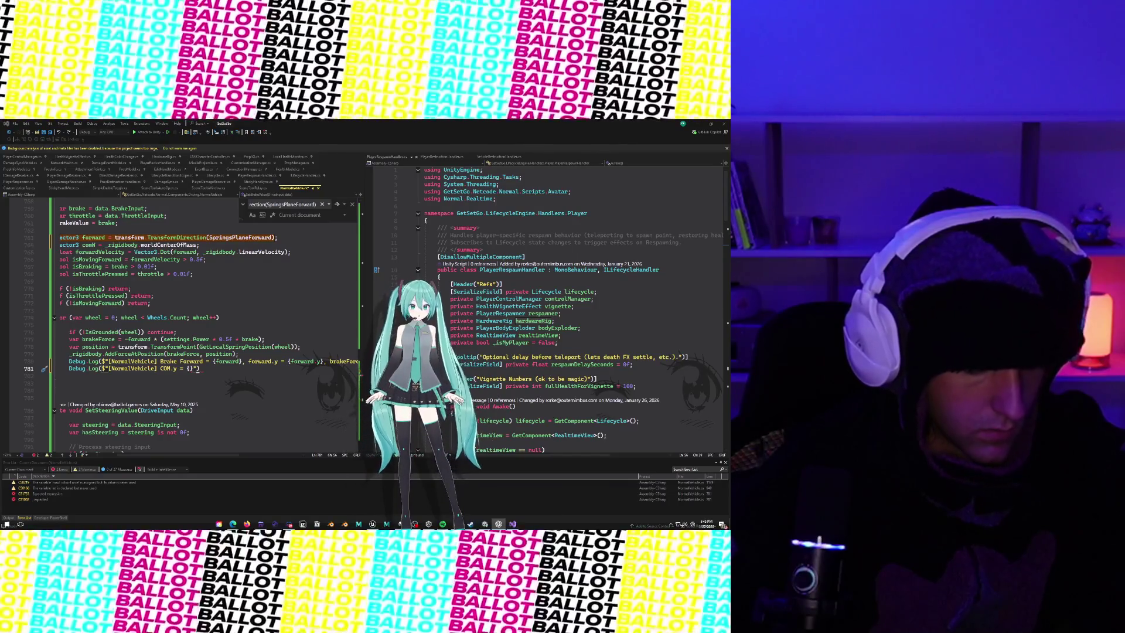
key(Left)
key(Left)
key(Left)
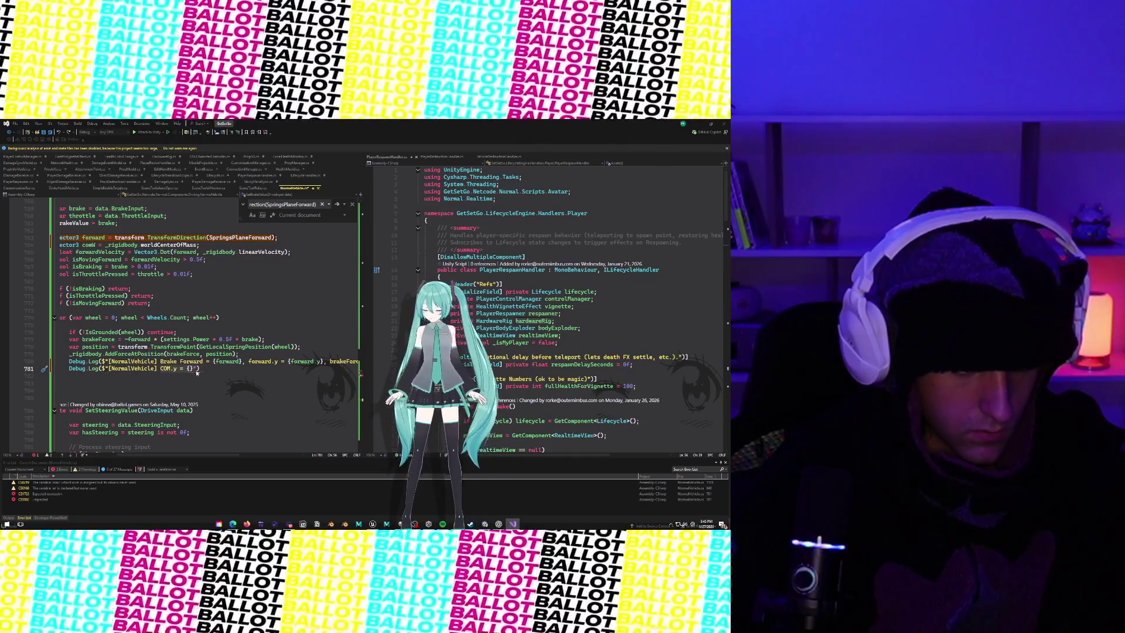
key(Tab)
scroll(192, 372, left, 3)
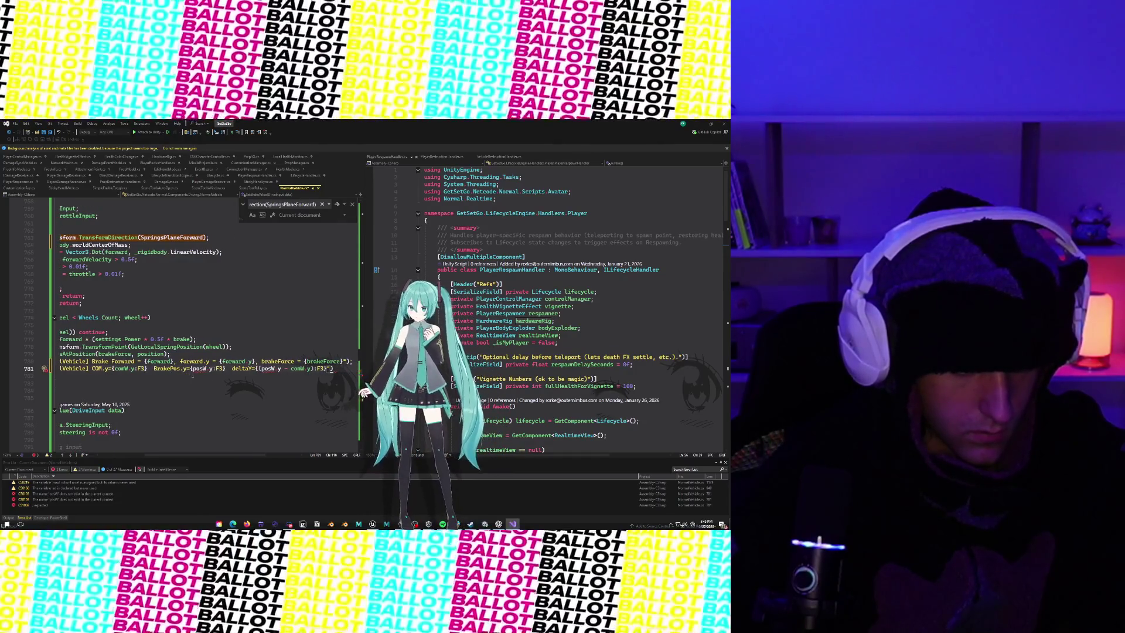
scroll(210, 373, left, 1)
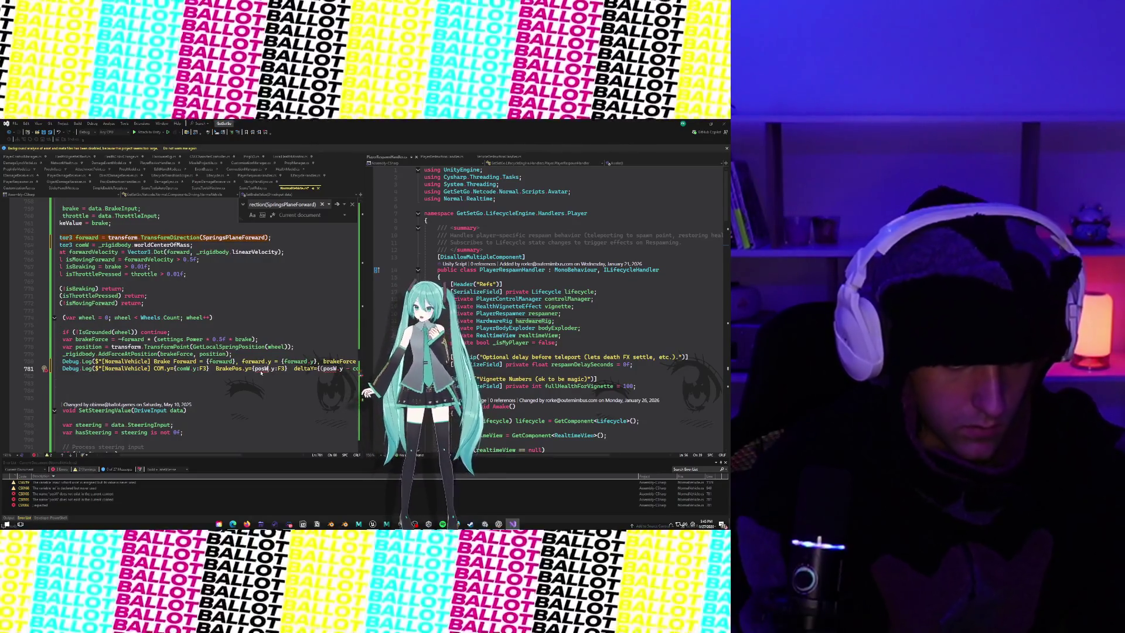
Step: Change both posW references in the log to position
key(BackSpace)
text(ition)
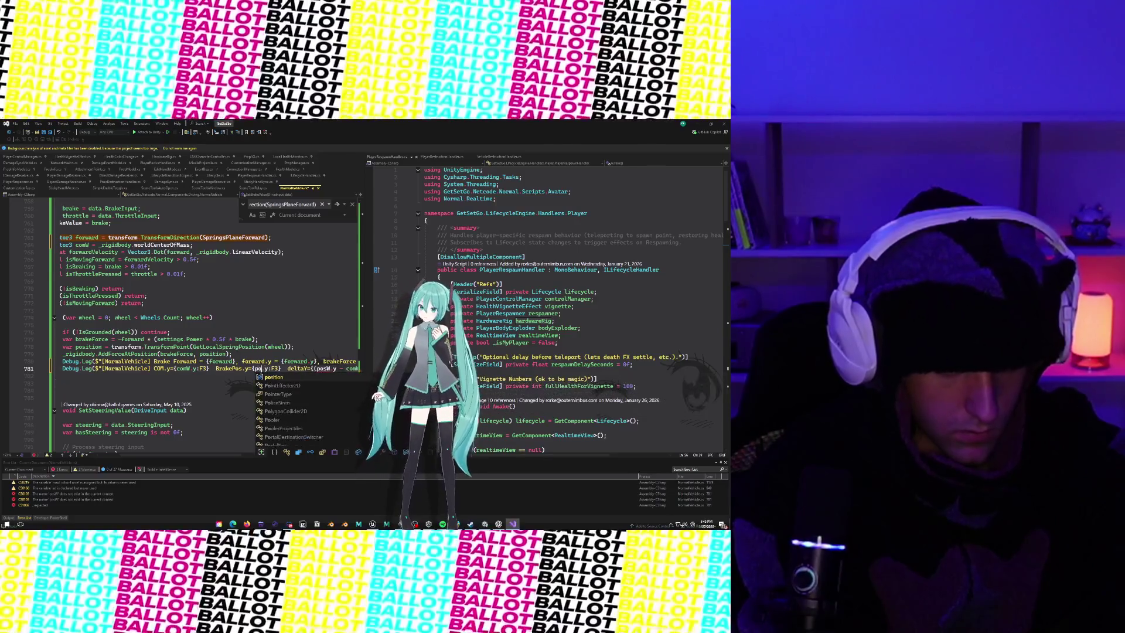
scroll(258, 369, right, 2)
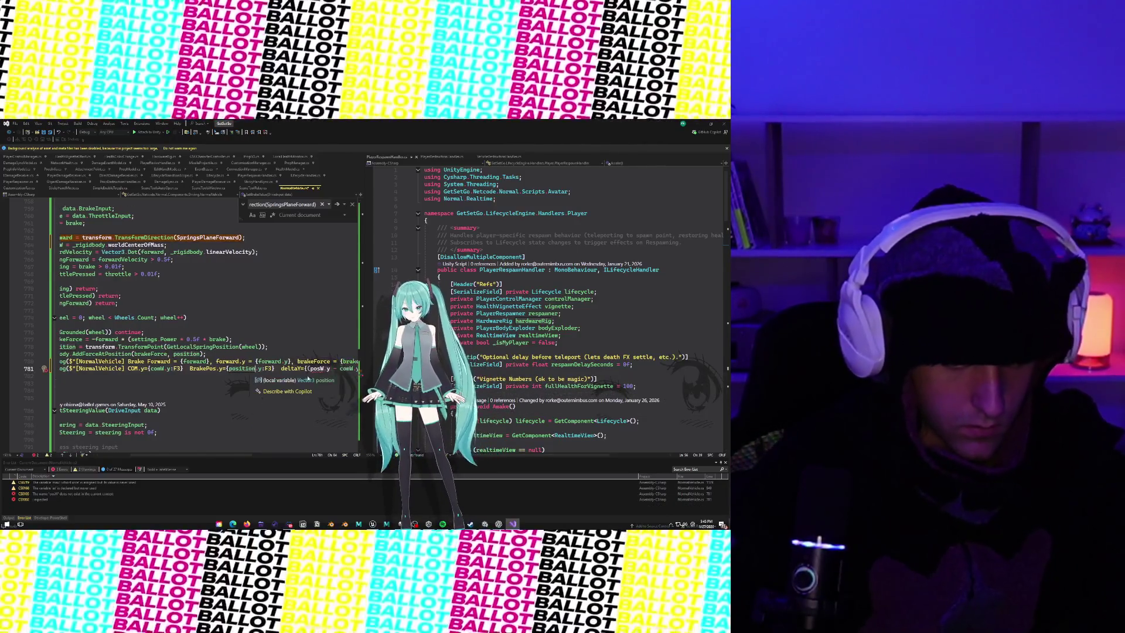
click(320, 370)
key(BackSpace)
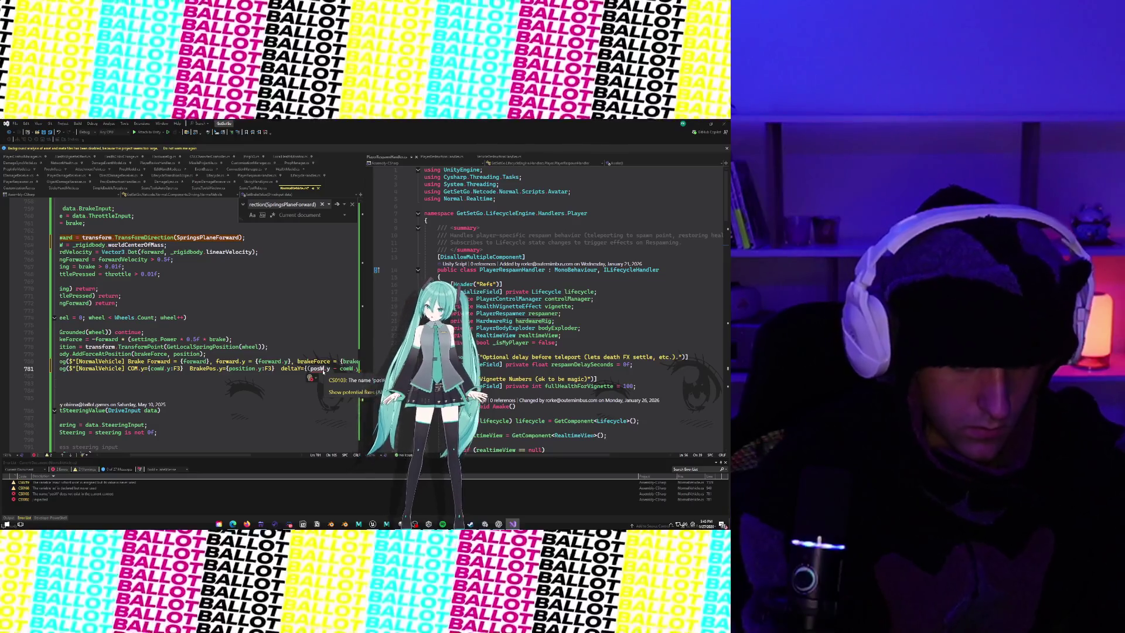
text(ition)
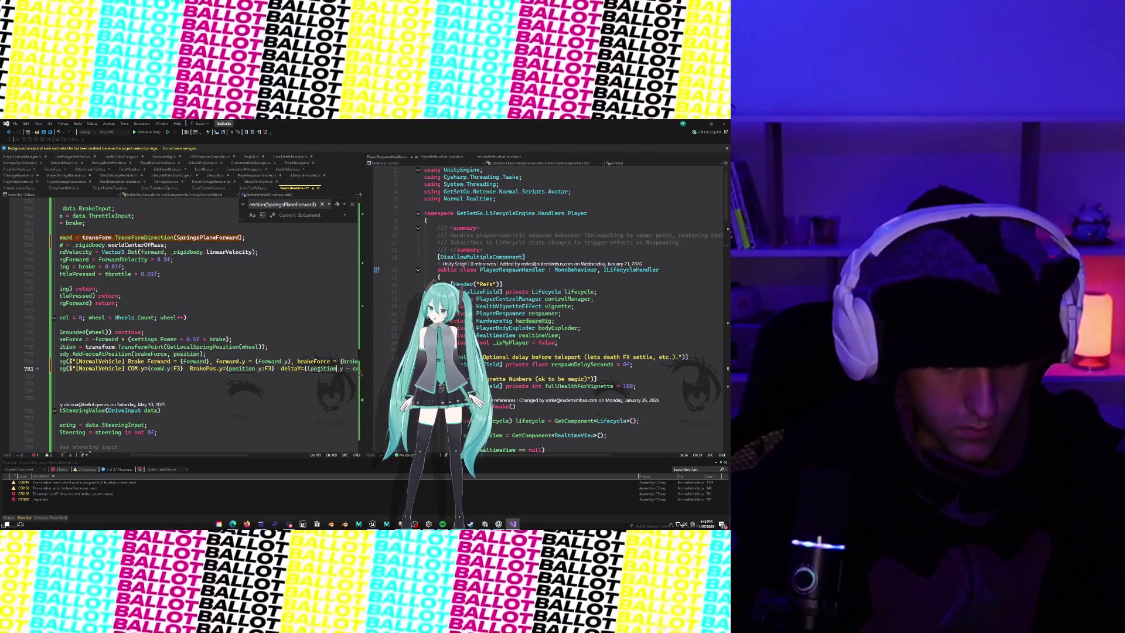
scroll(293, 371, right, 3)
scroll(287, 370, left, 4)
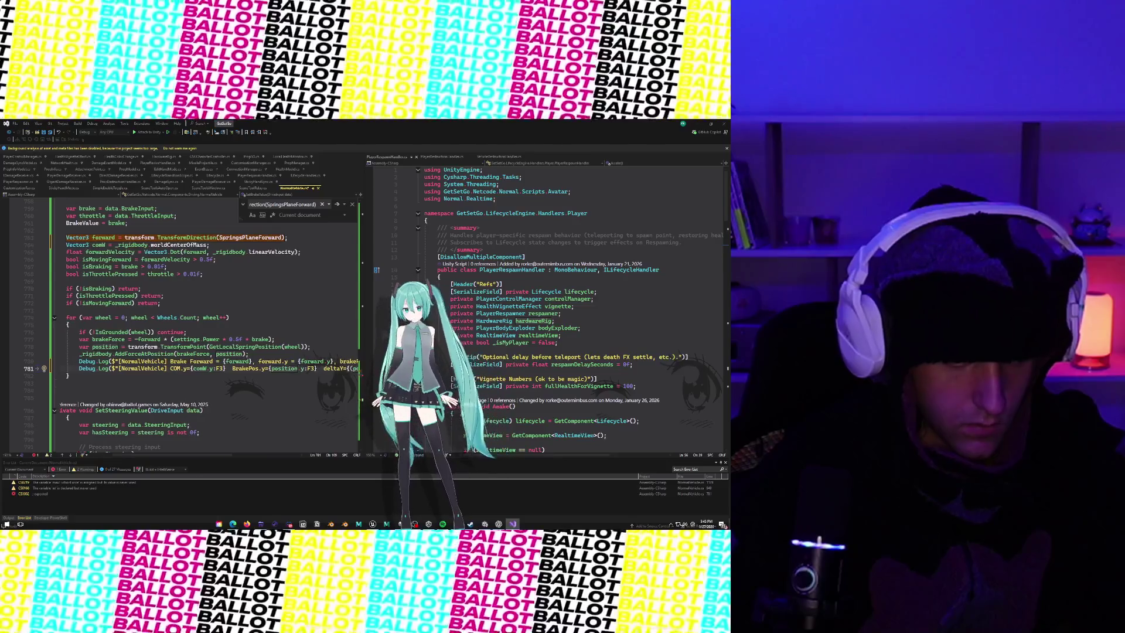
click(252, 361)
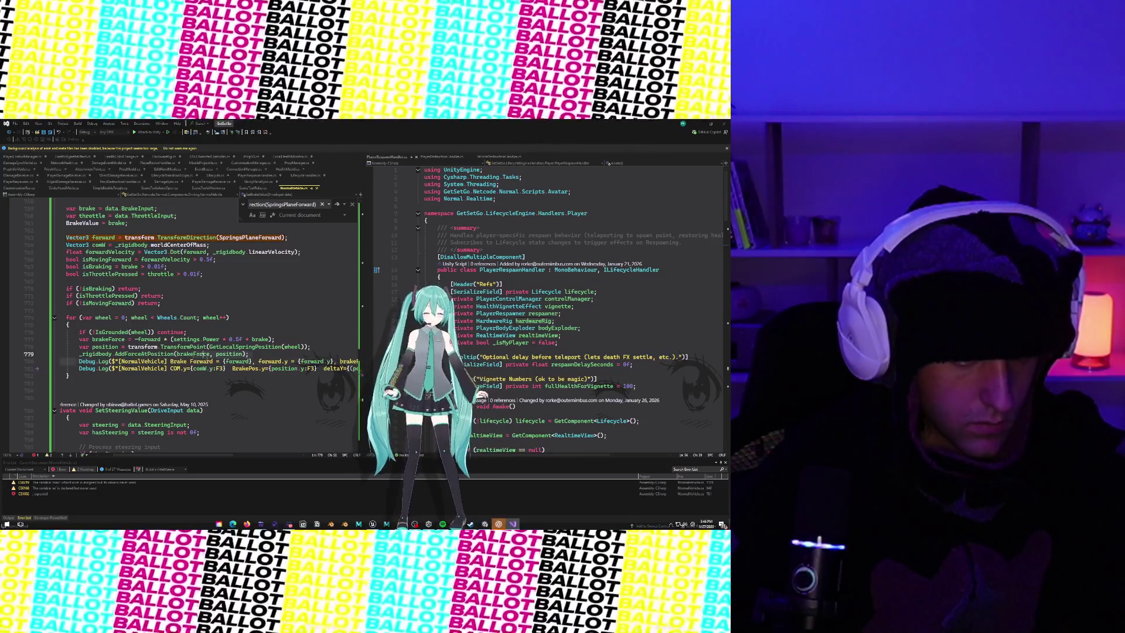
Step: Delete the Brake Forward debug log on line 780 and minimize Visual Studio to reveal Unity
click(273, 361)
key(End)
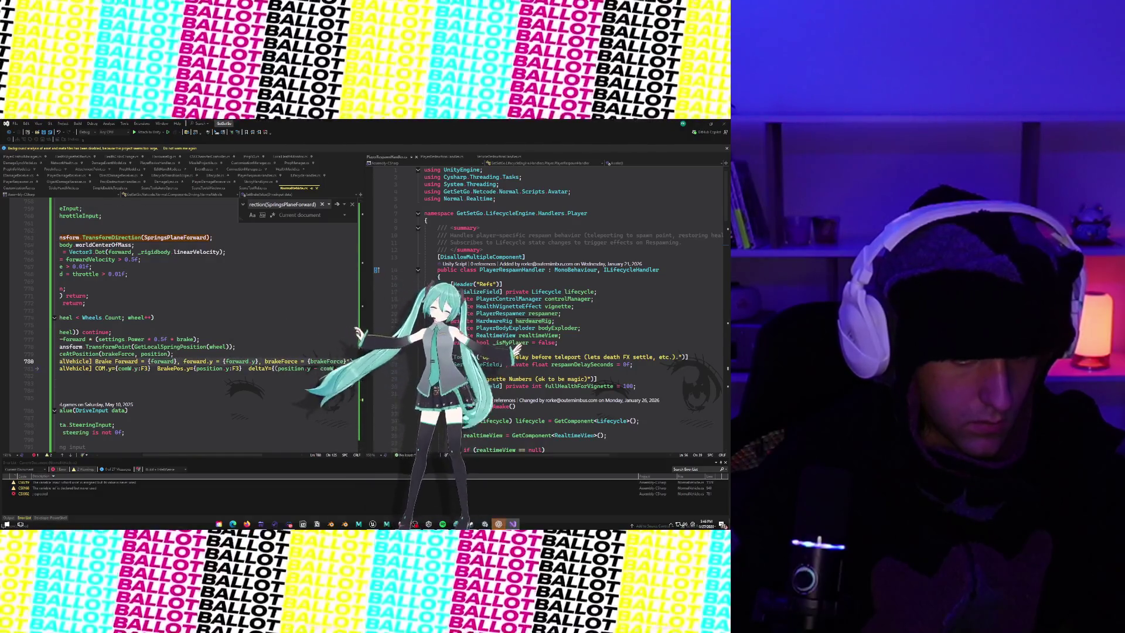
key(shift+Home)
key(Delete)
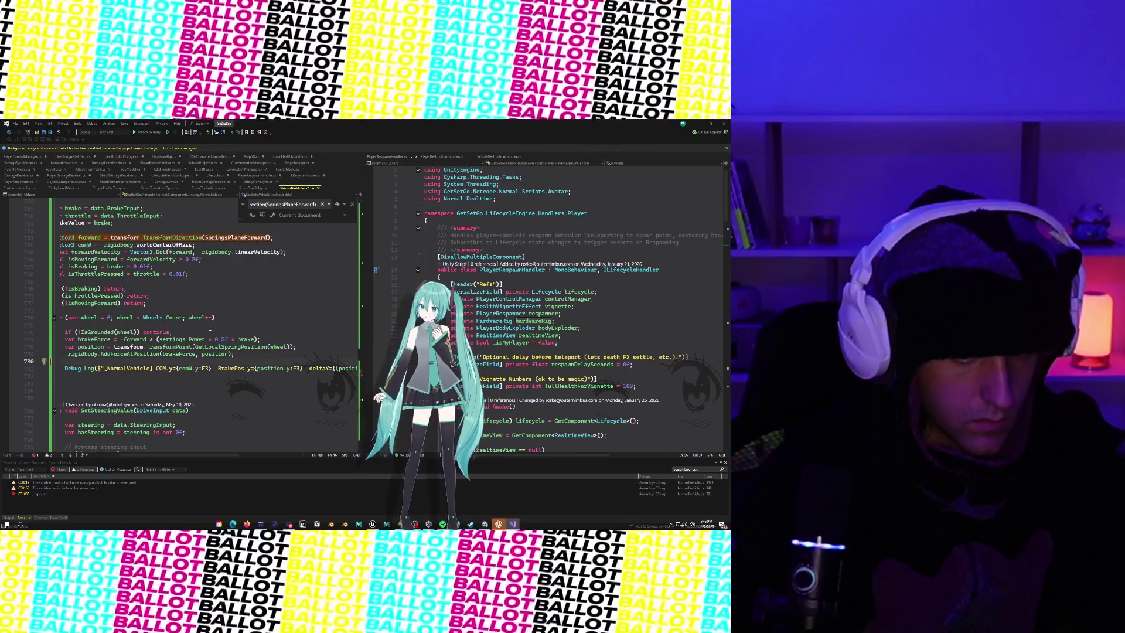
click(240, 368)
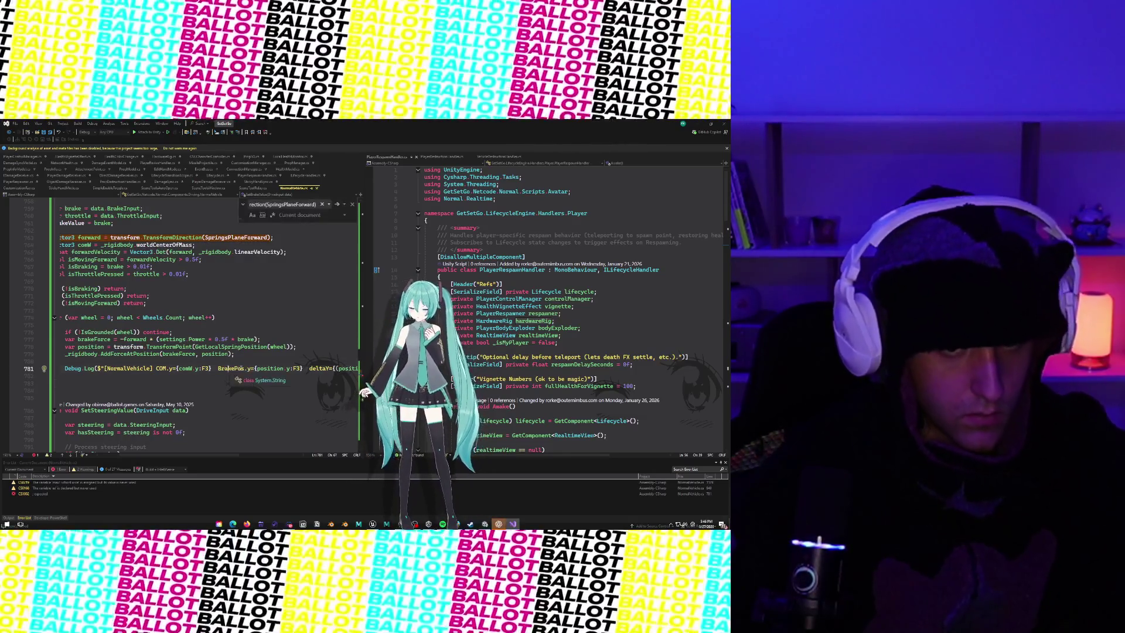
click(693, 123)
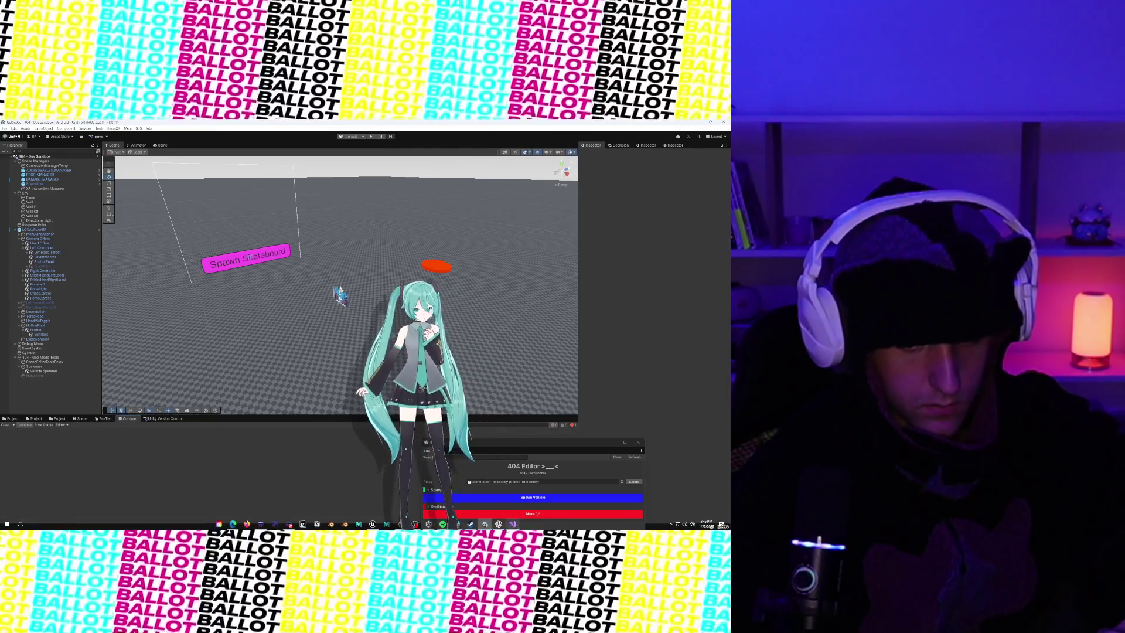
Step: Show the console's compiler errors and open the line 781 error in the NormalVehicle script
click(513, 523)
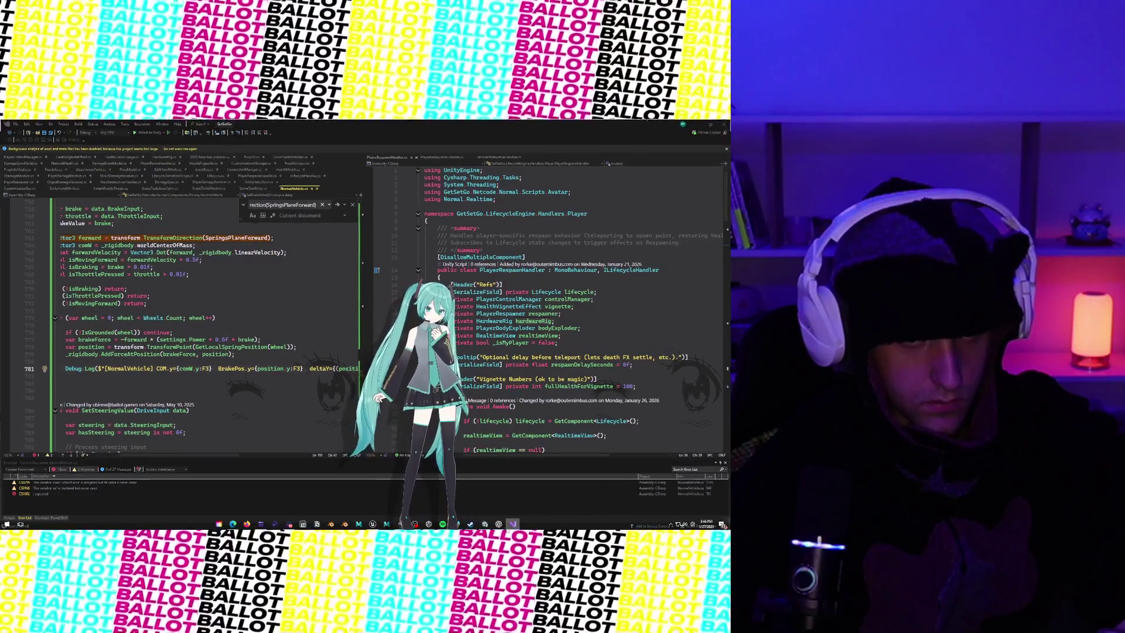
key(alt+Tab)
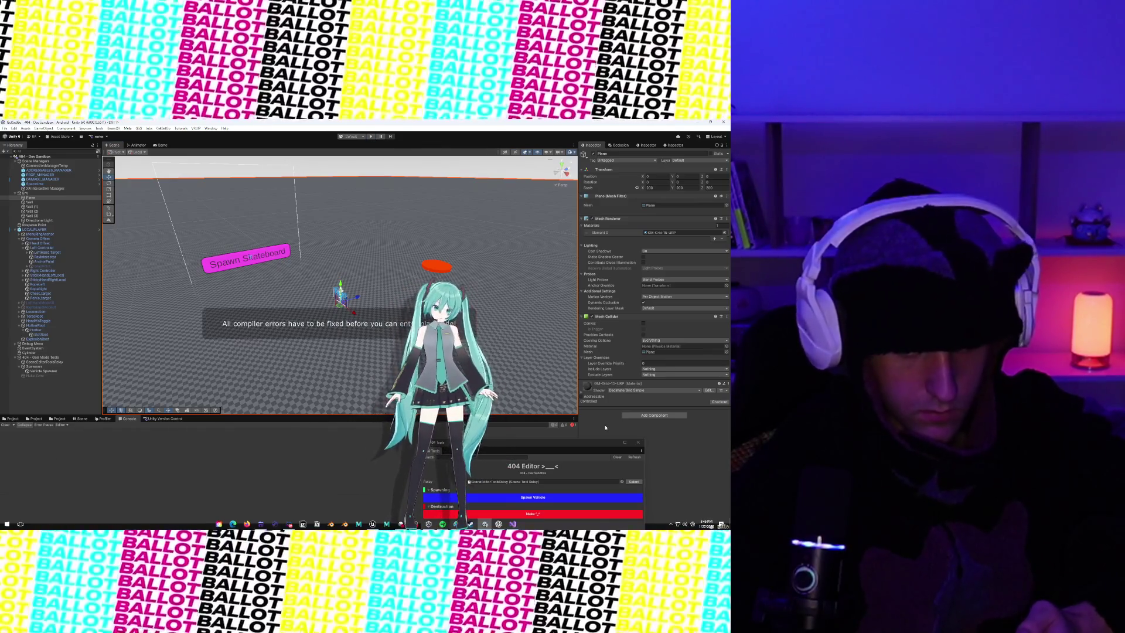
click(574, 425)
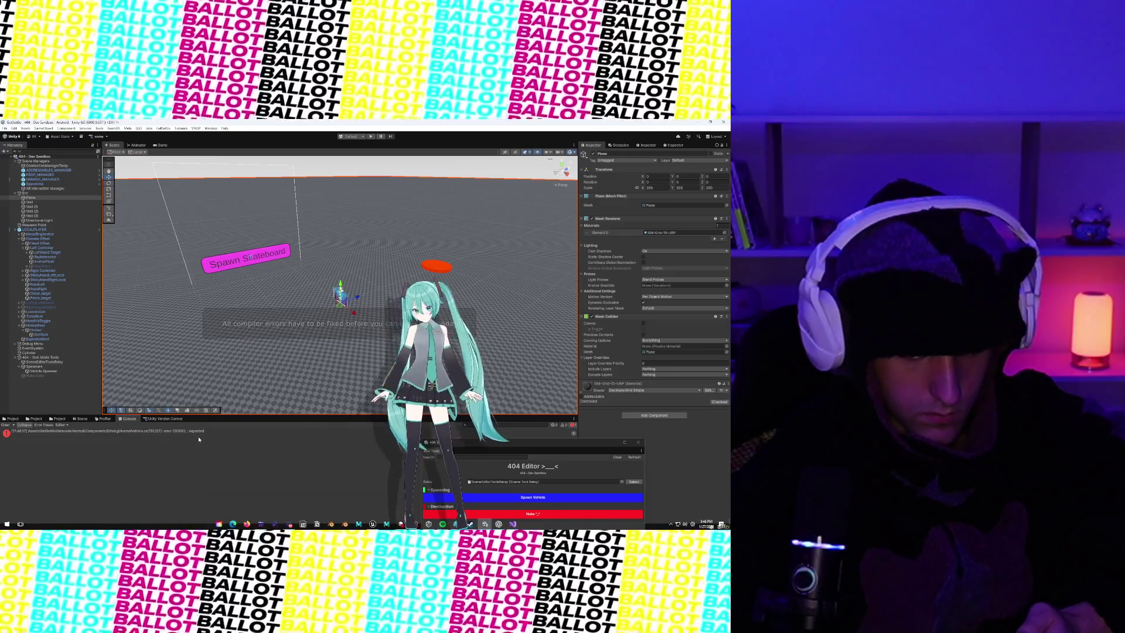
click(198, 434)
double_click(198, 433)
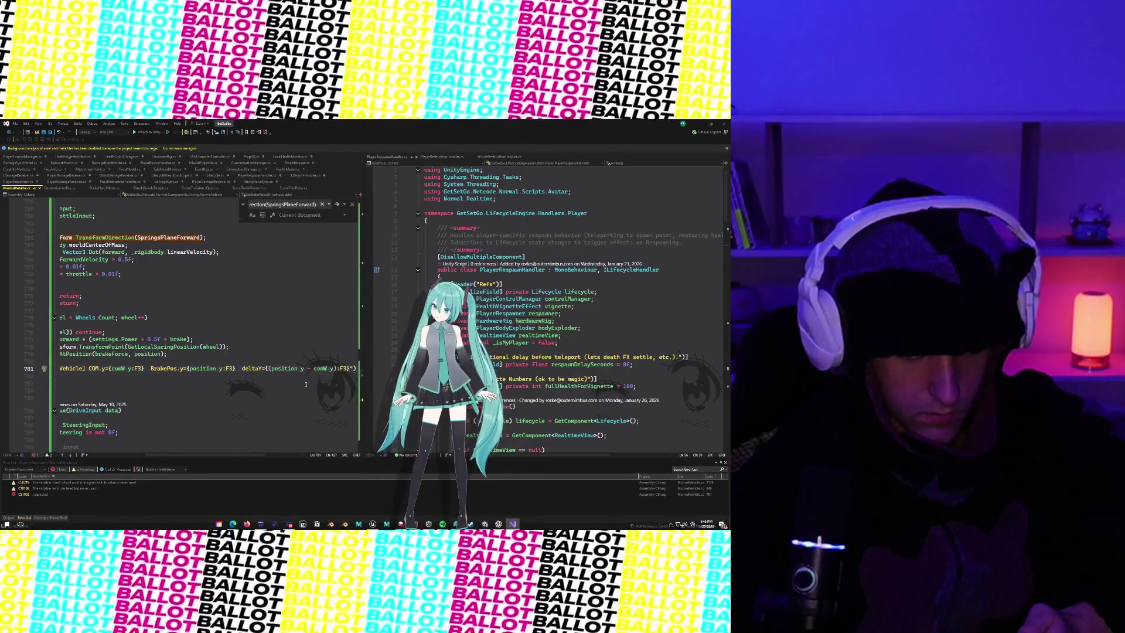
Step: Add the missing semicolon to the line 781 log and return to Unity to recompile
text(;)
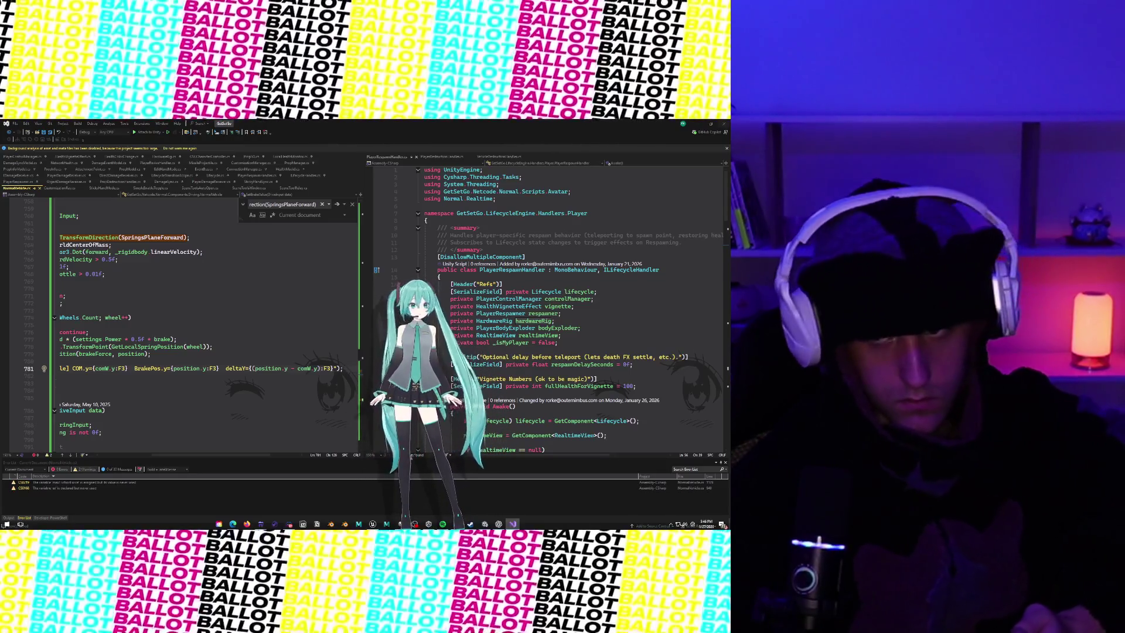
key(alt+Tab)
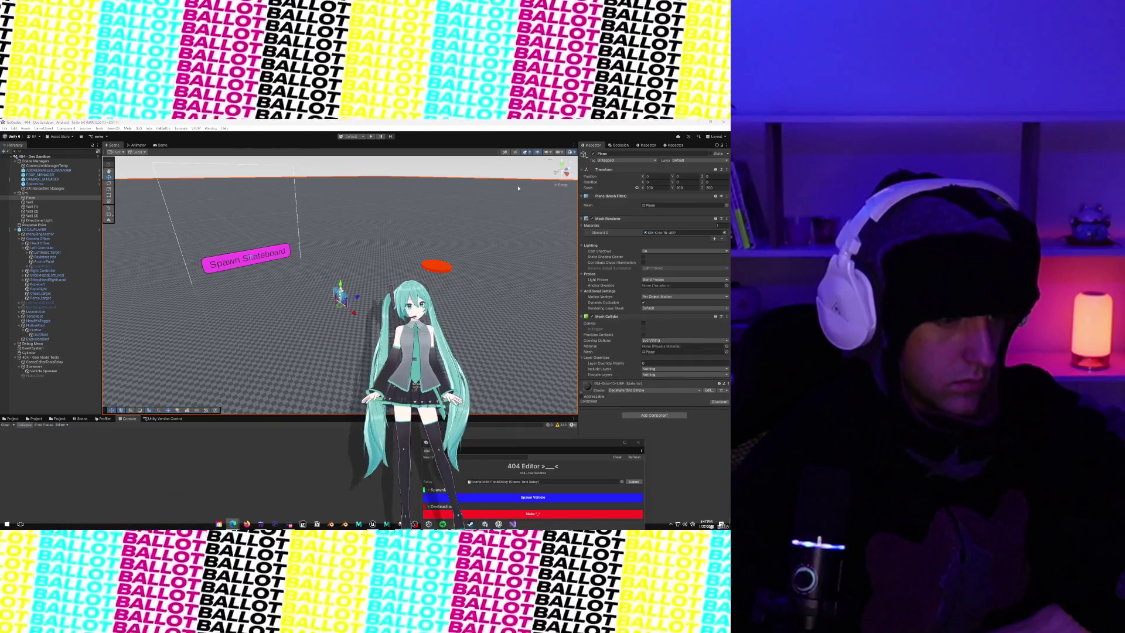
Step: Start play mode to test the vehicle in the dev sandbox scene
click(370, 137)
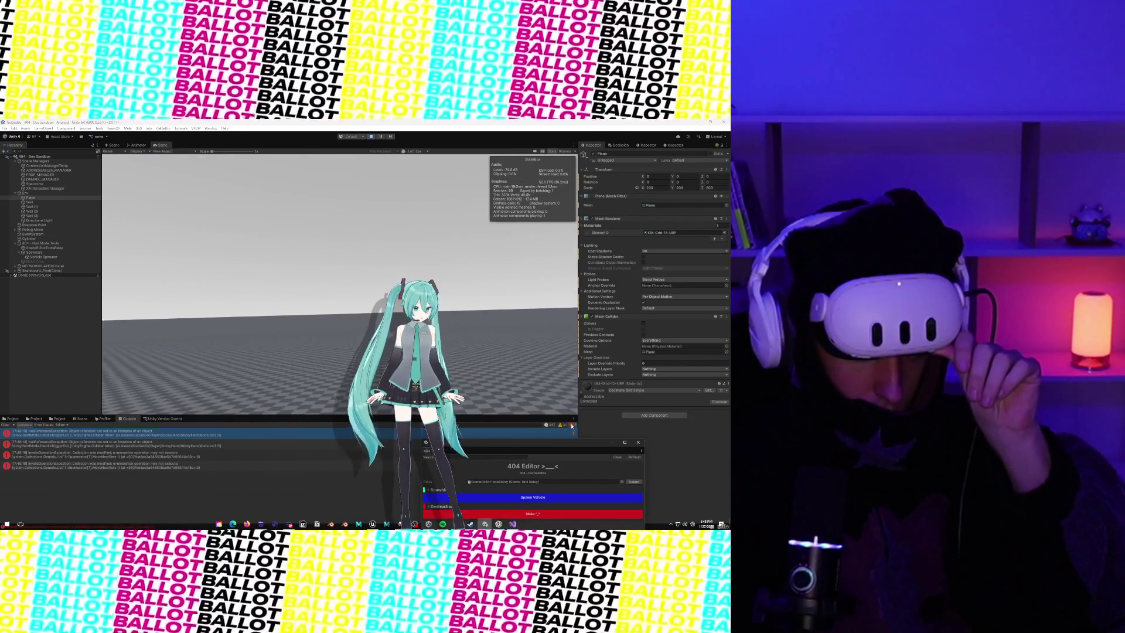
Step: Filter the console to info logs, enlarge it, and start a screen capture of the readings
click(548, 426)
click(548, 426)
scroll(193, 467, down, 10)
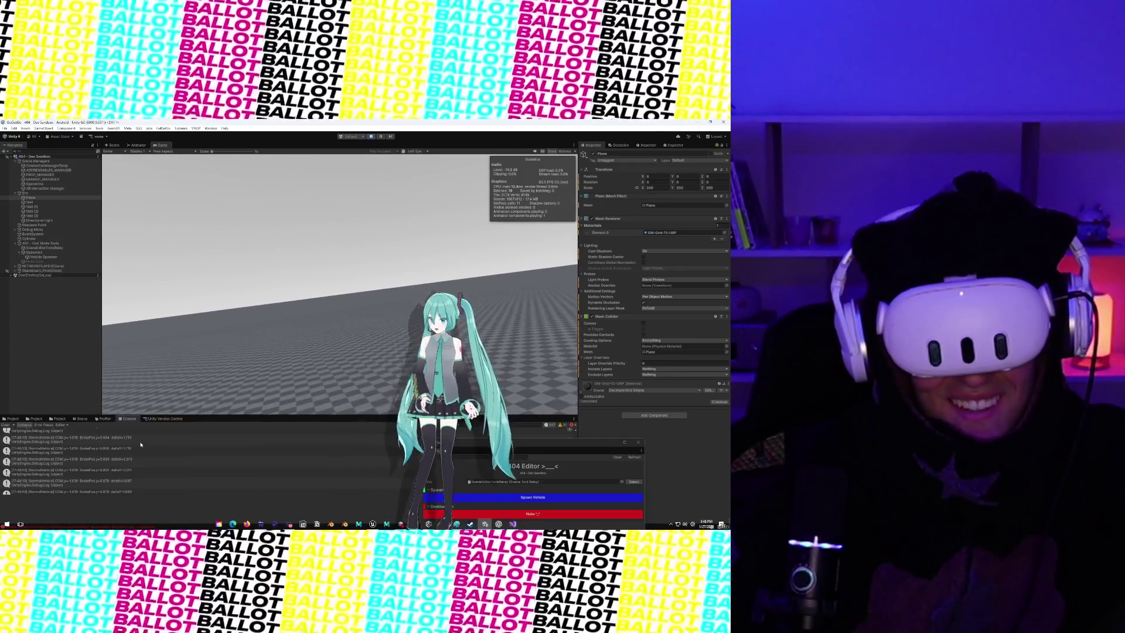
click(140, 439)
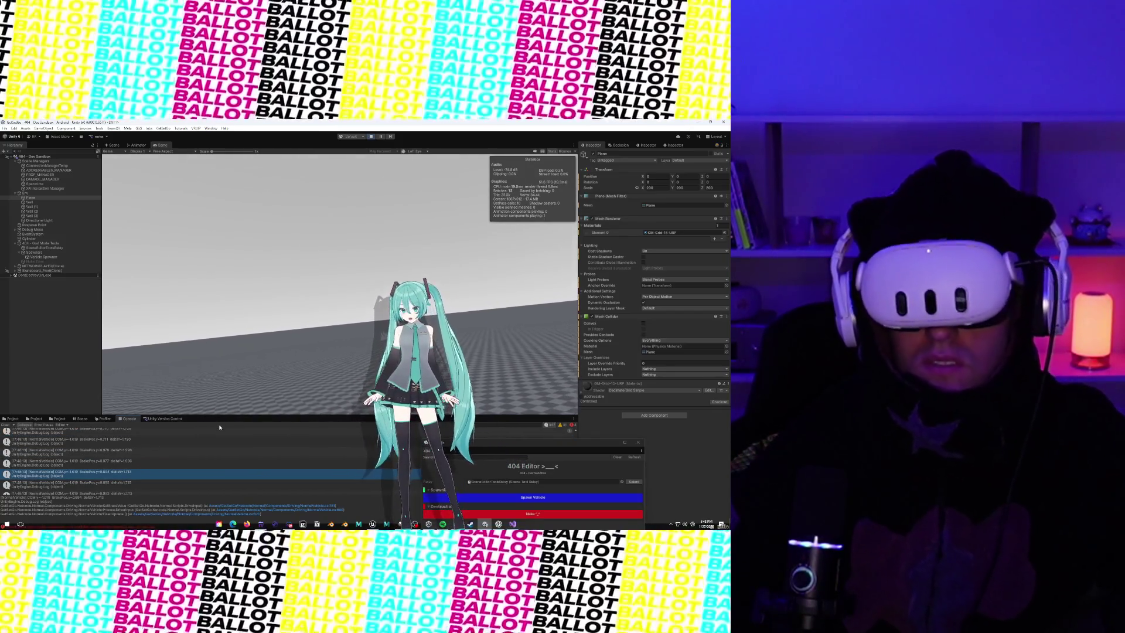
mouse_move(176, 415)
mouse_down()
mouse_move(237, 324)
mouse_move(235, 247)
mouse_up()
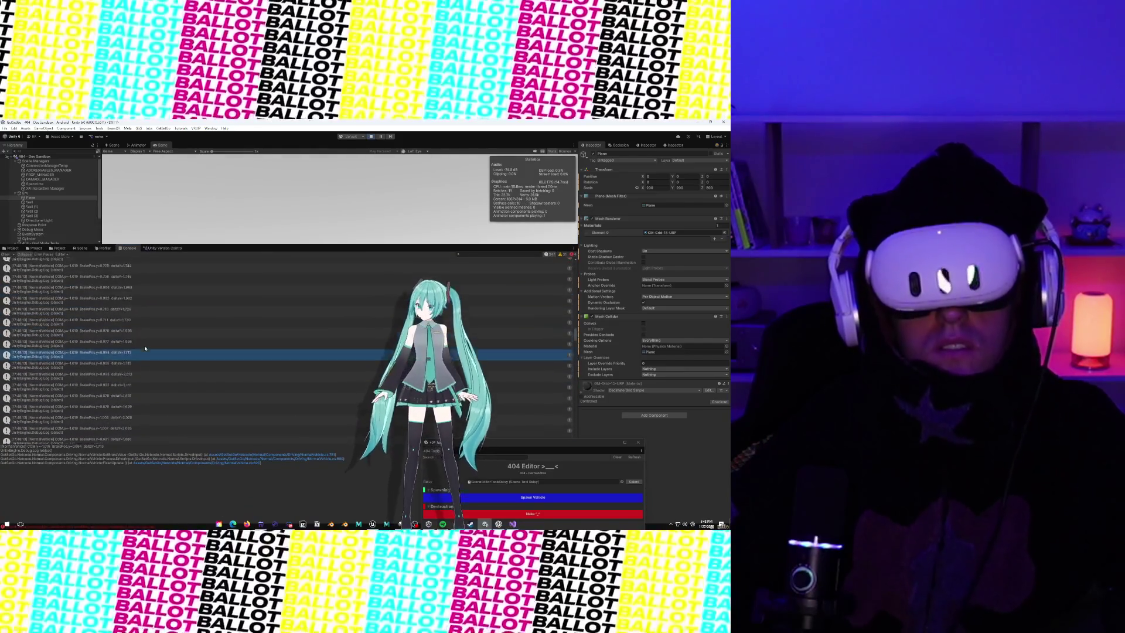
scroll(118, 328, up, 2)
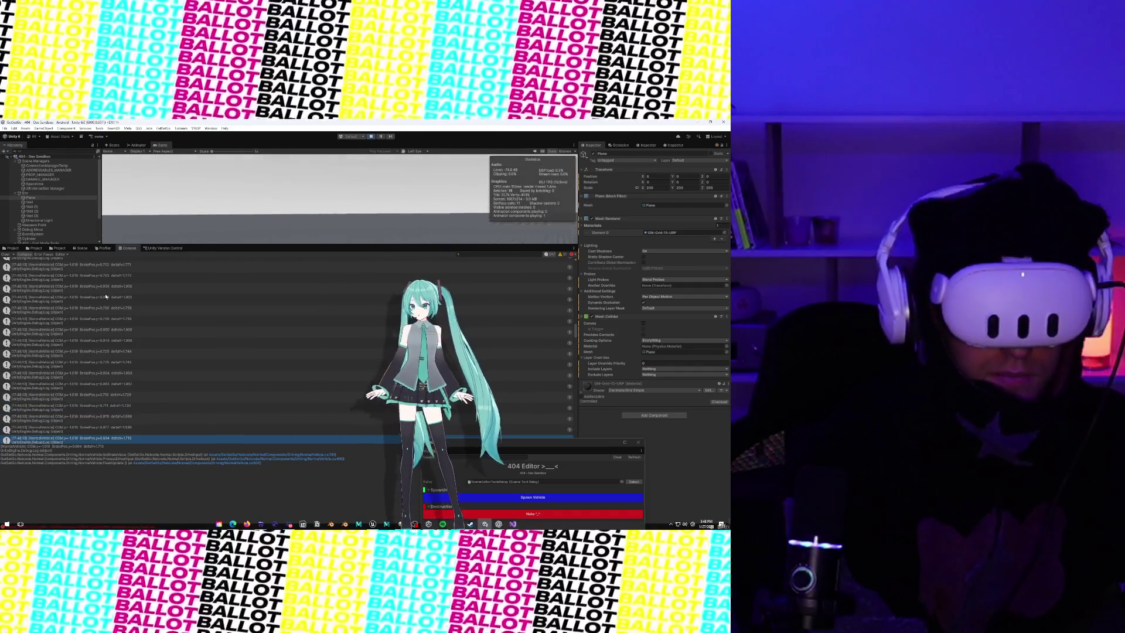
key(super+shift+s)
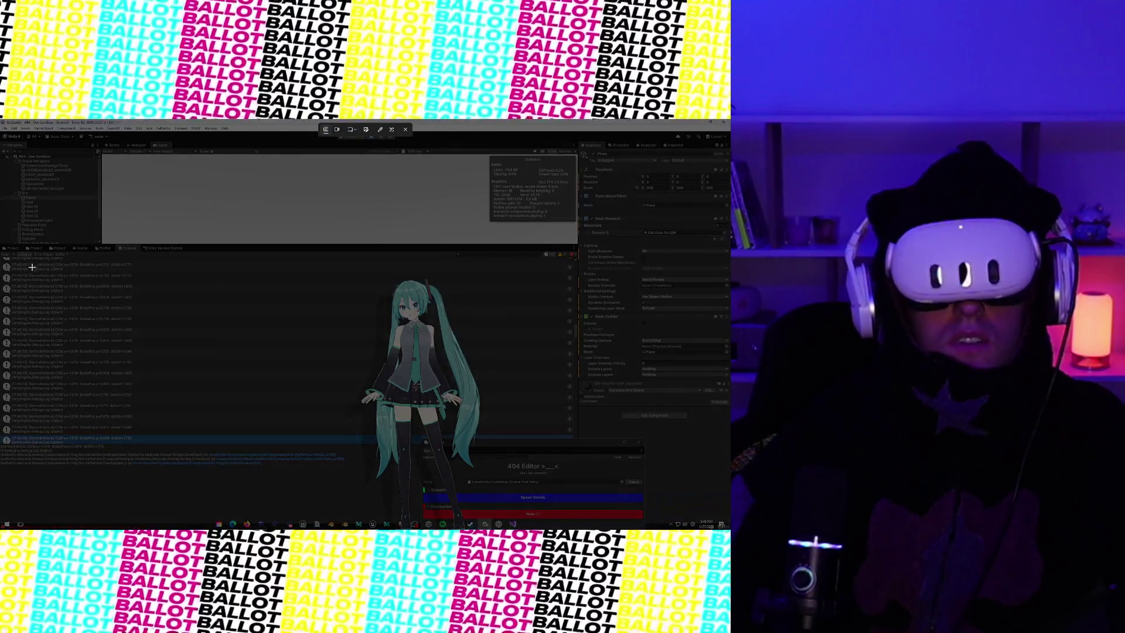
Step: Snip the top console entries showing the COM.y, BrakePos.y and deltaY readings
mouse_move(5, 263)
mouse_down()
mouse_move(251, 447)
mouse_move(270, 448)
mouse_up()
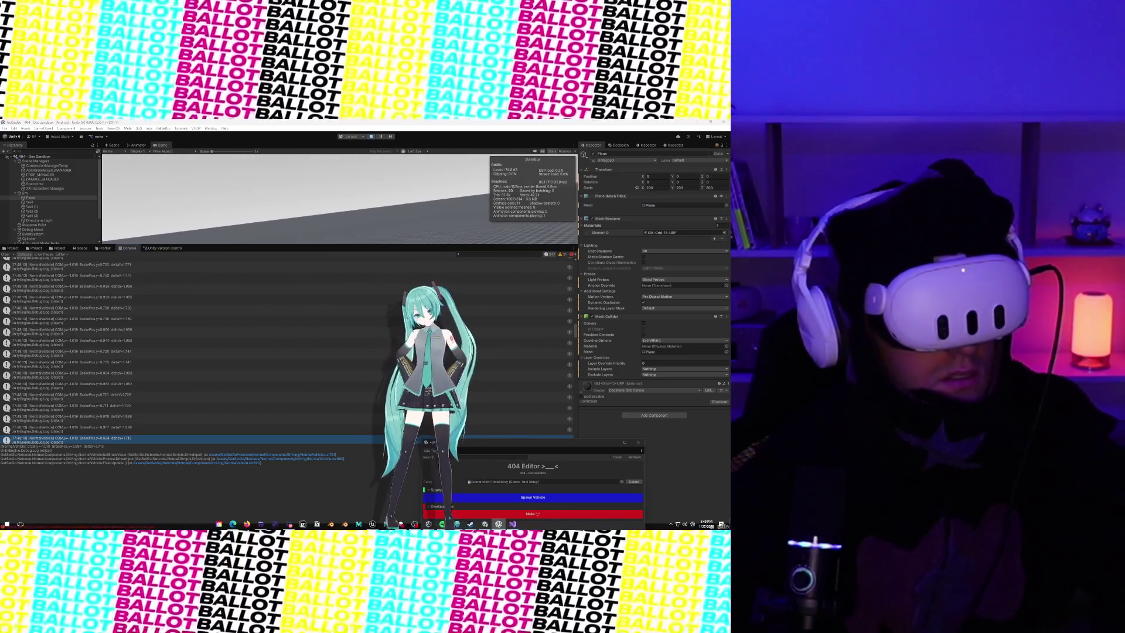
Step: Open NormalVehicle.cs from the log entry and read through the SetBrakeValue method
double_click(138, 369)
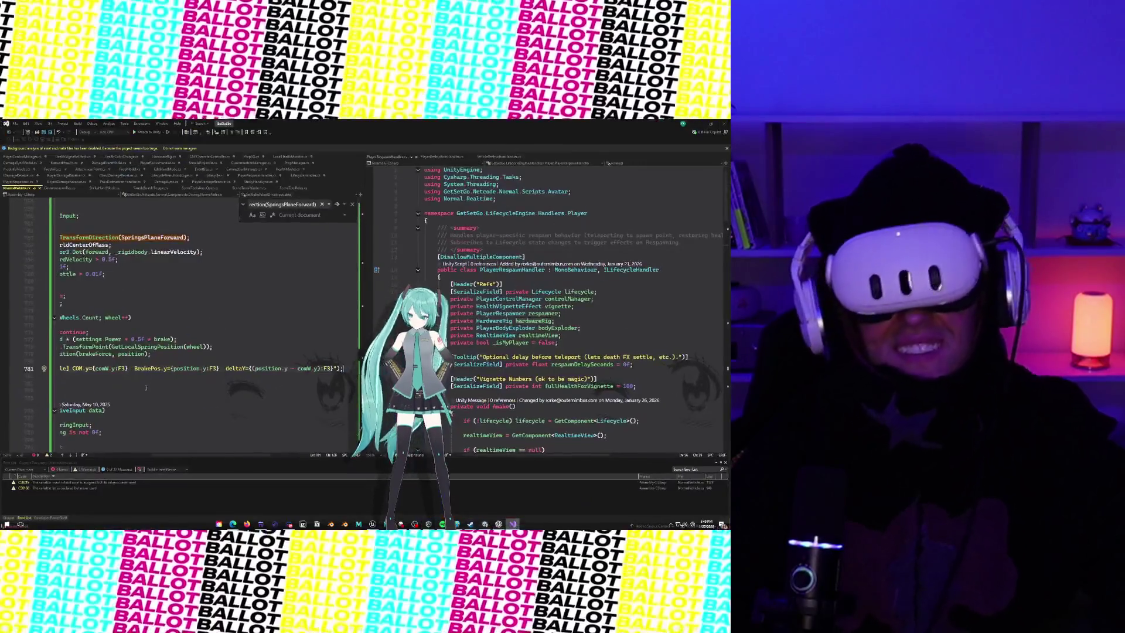
scroll(139, 370, up, 7)
scroll(139, 370, left, 4)
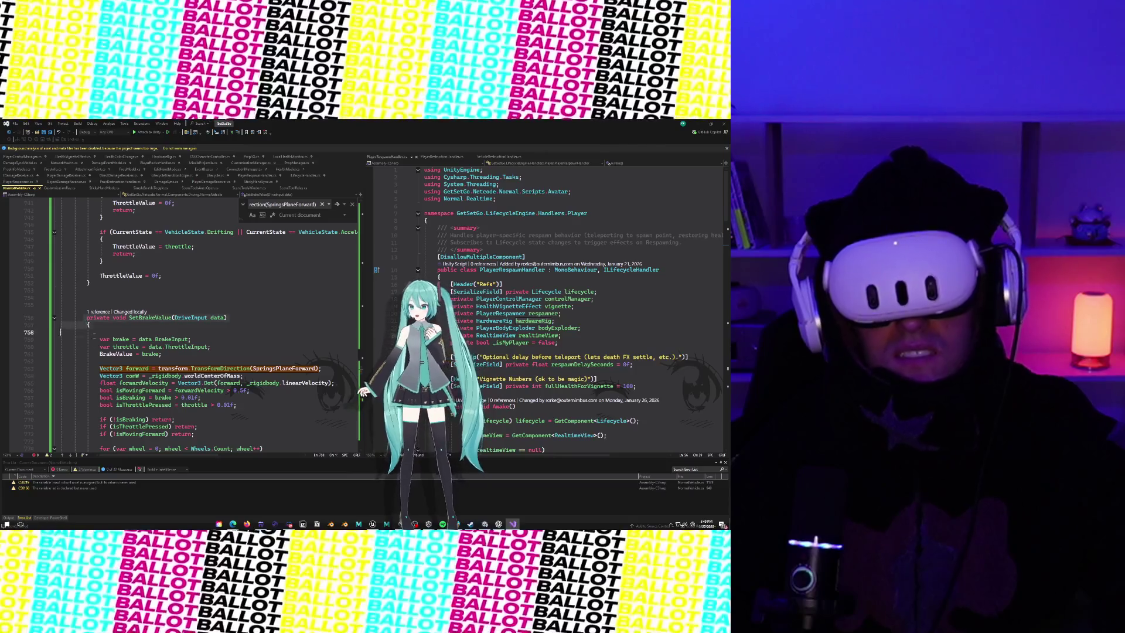
scroll(151, 364, down, 6)
click(151, 363)
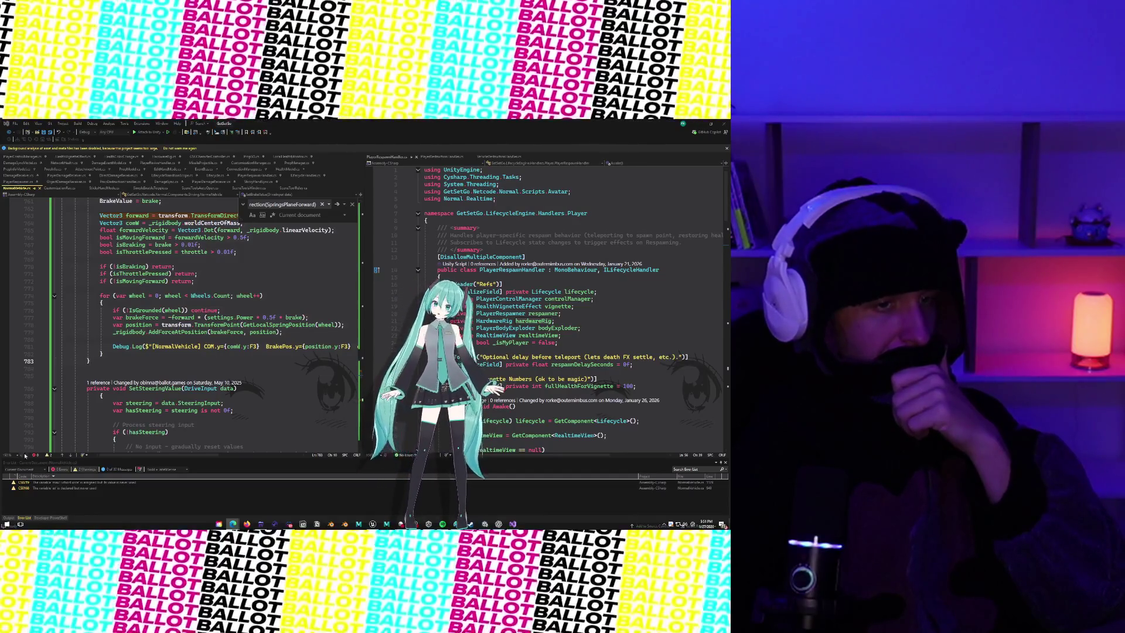
scroll(262, 346, up, 5)
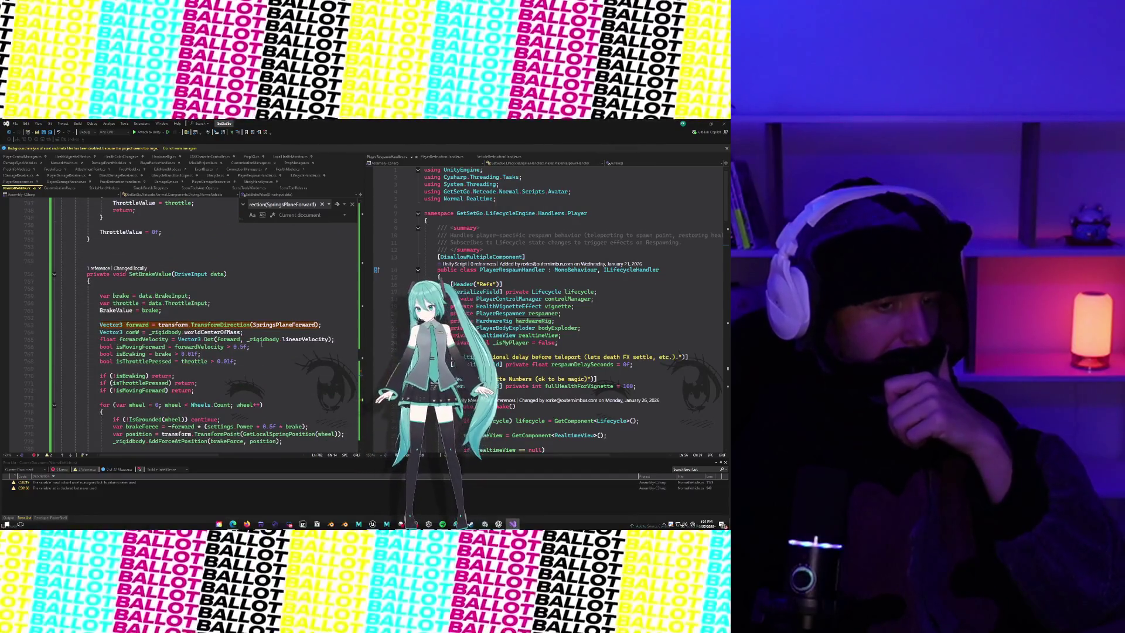
scroll(262, 346, down, 3)
scroll(262, 346, down, 10)
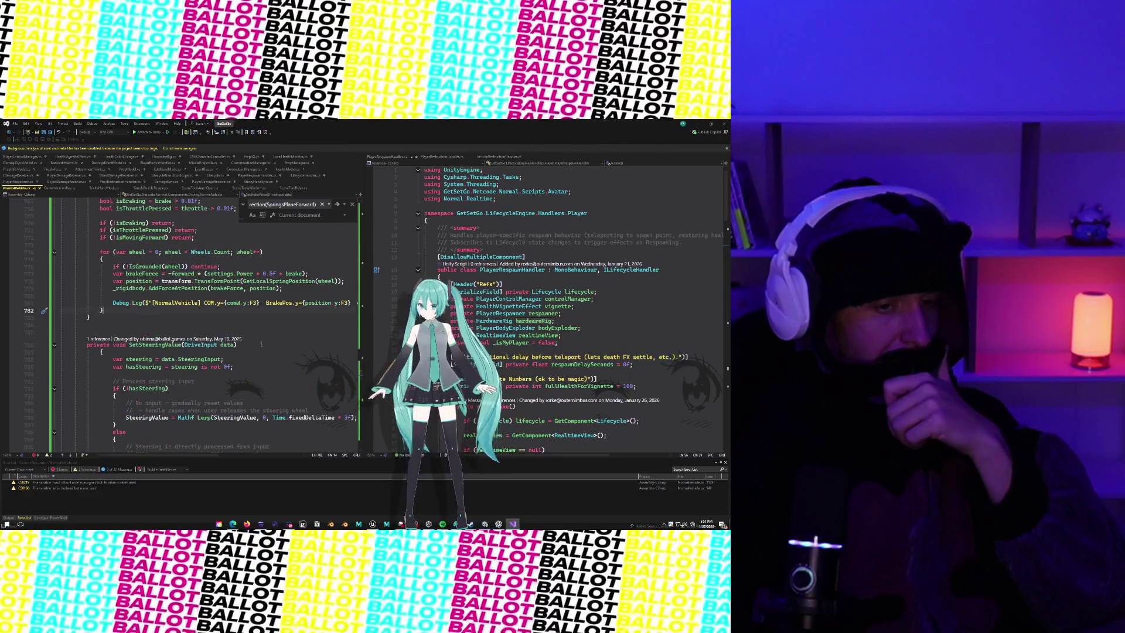
click(258, 344)
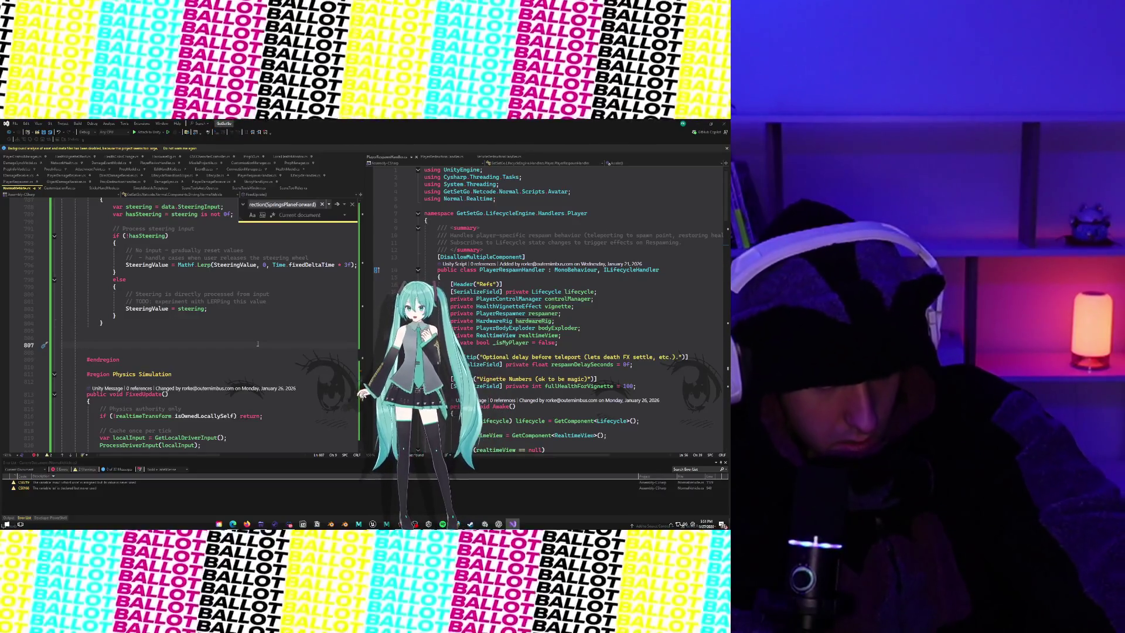
Step: Search the document for ApplyBrake, find none, and go to the RunVehiclePhysics definition
key(ctrl+f)
text(Apply)
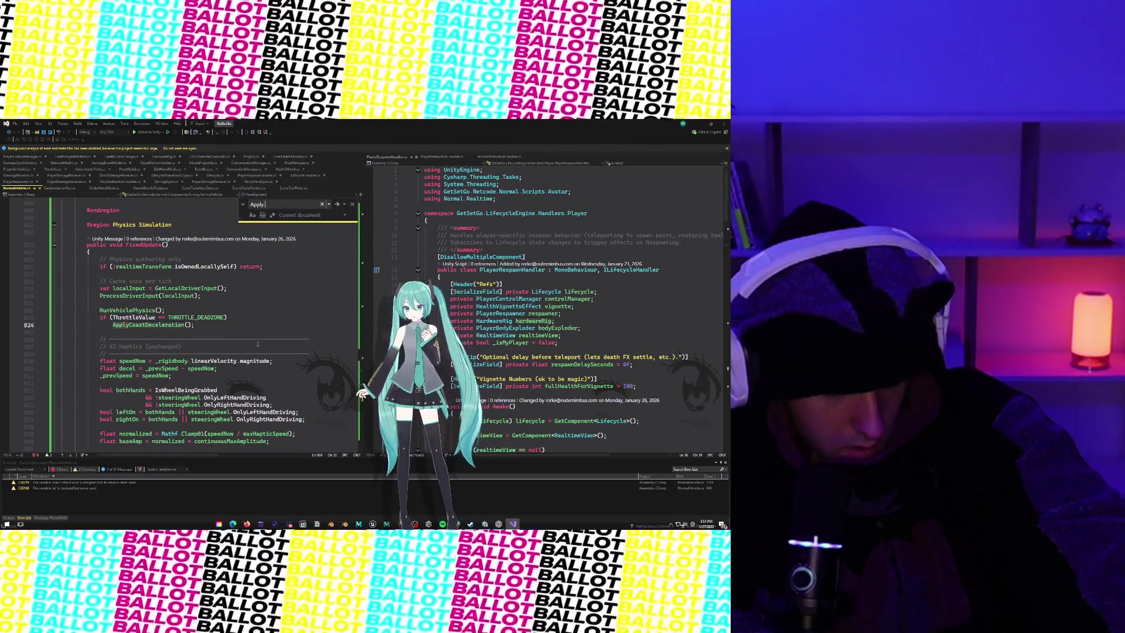
text(Brake)
key(Return)
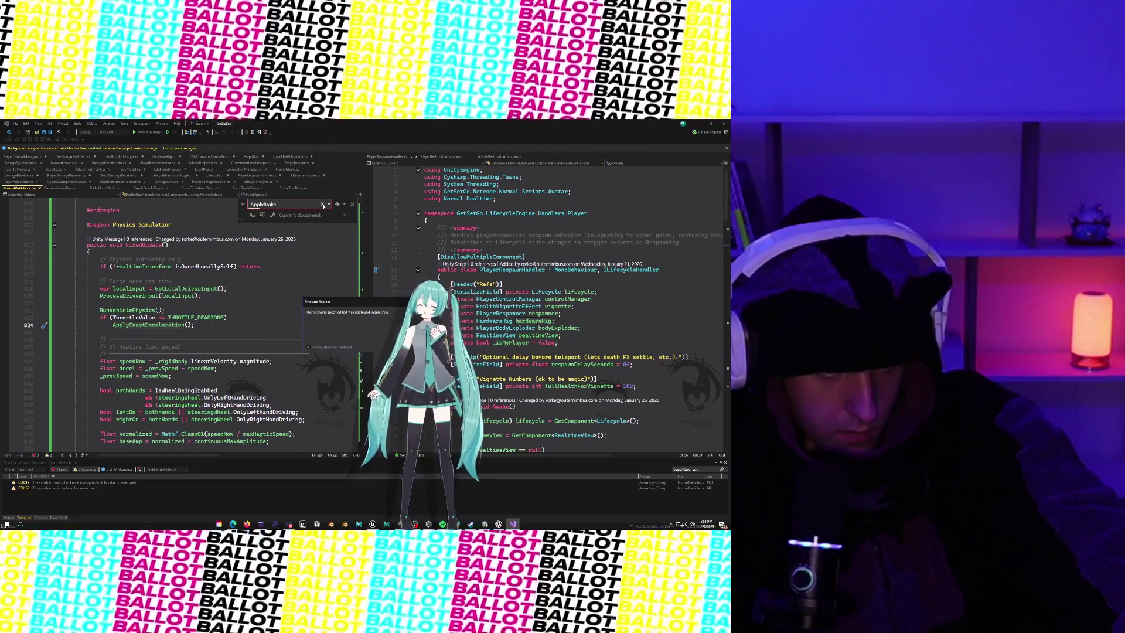
key(Return)
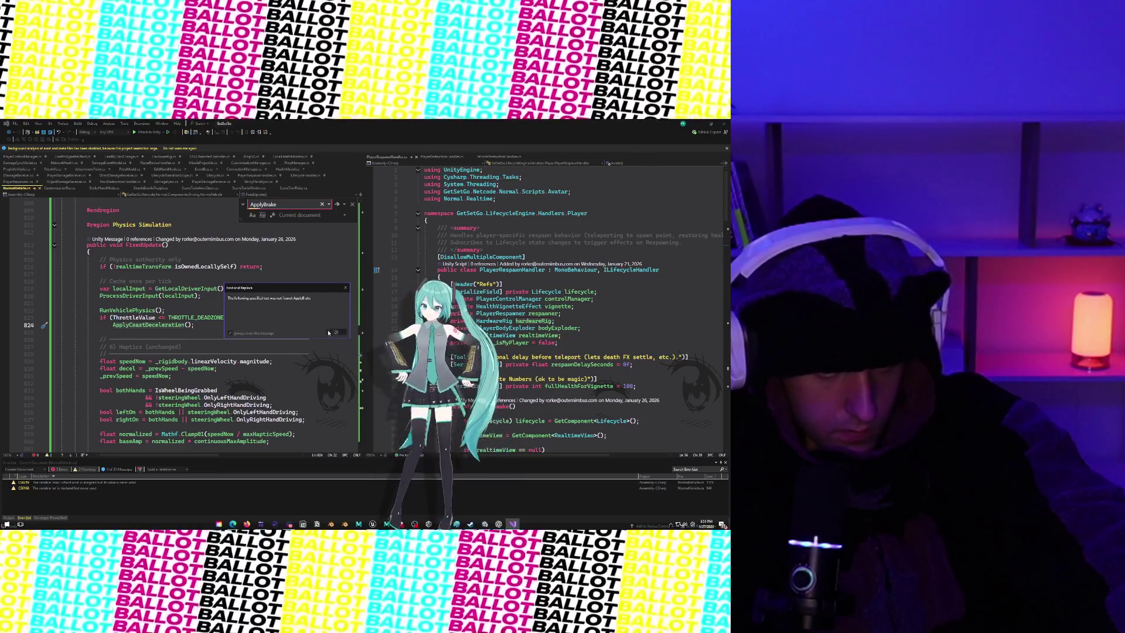
scroll(271, 280, down, 7)
scroll(267, 276, up, 6)
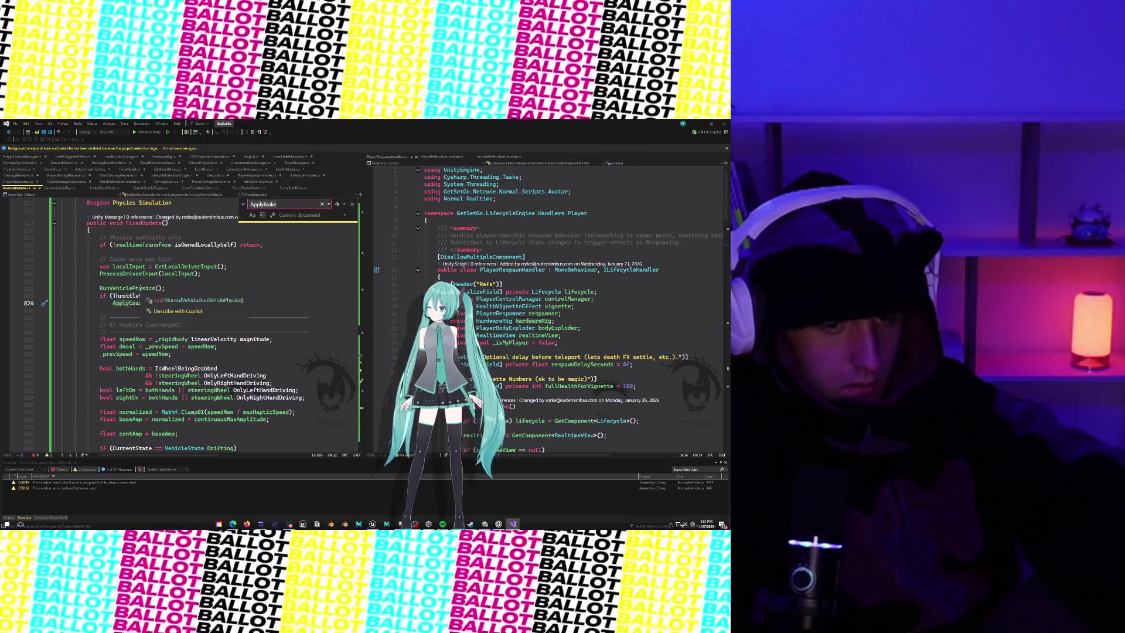
ctrl+click(142, 288)
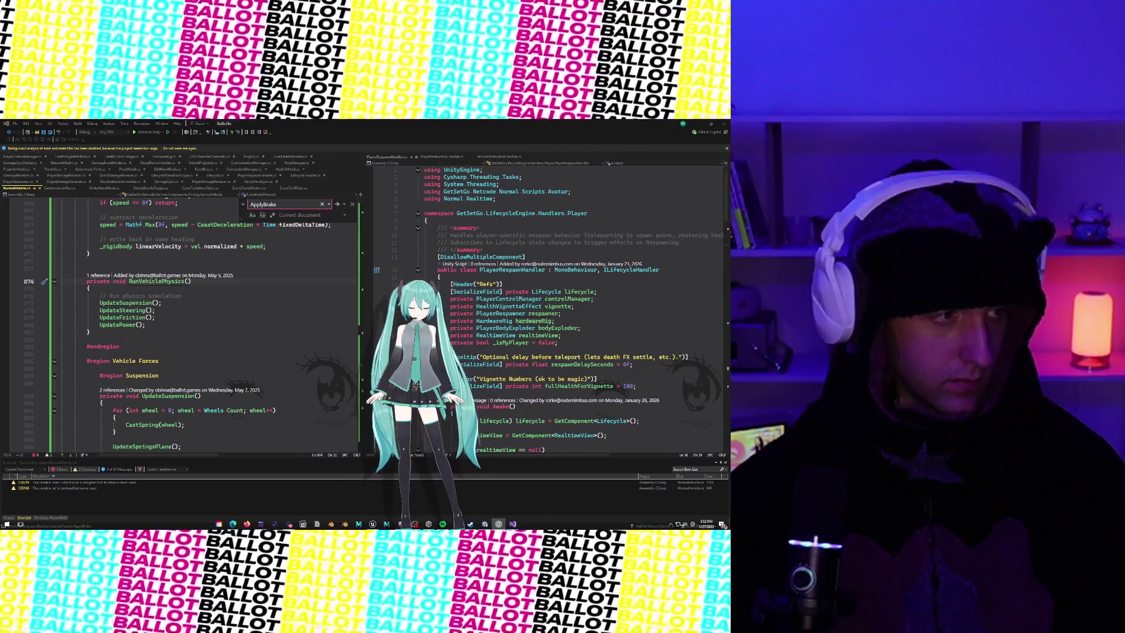
key(ctrl+v)
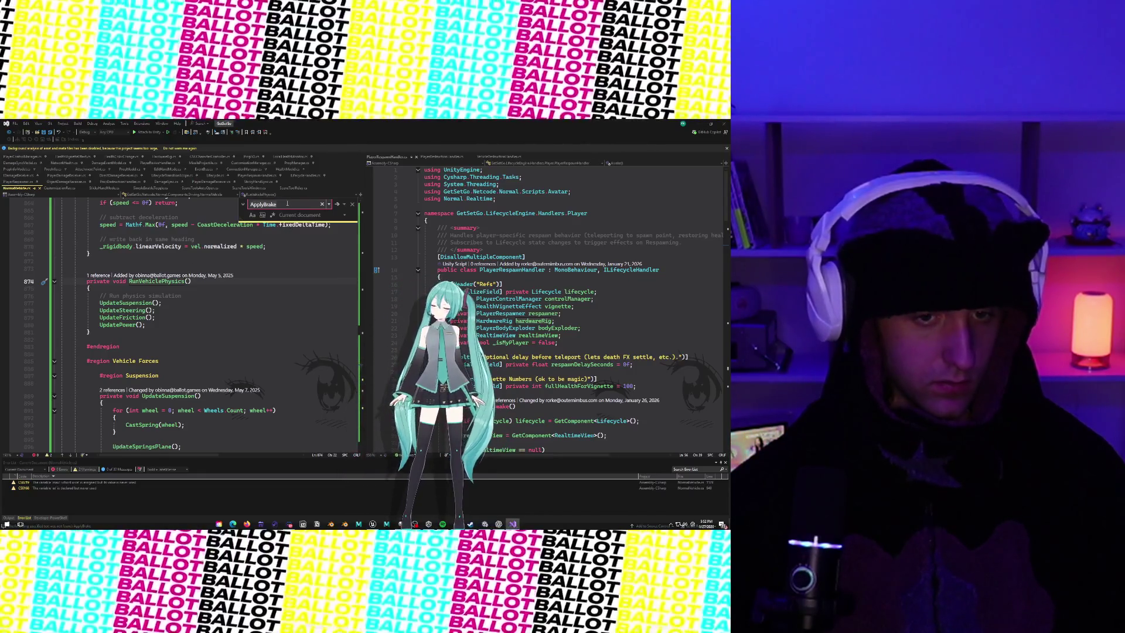
Step: Replace the two brake force lines with AddForceAtPosition at the friction position using ForceMode.Acceleration
text(;)
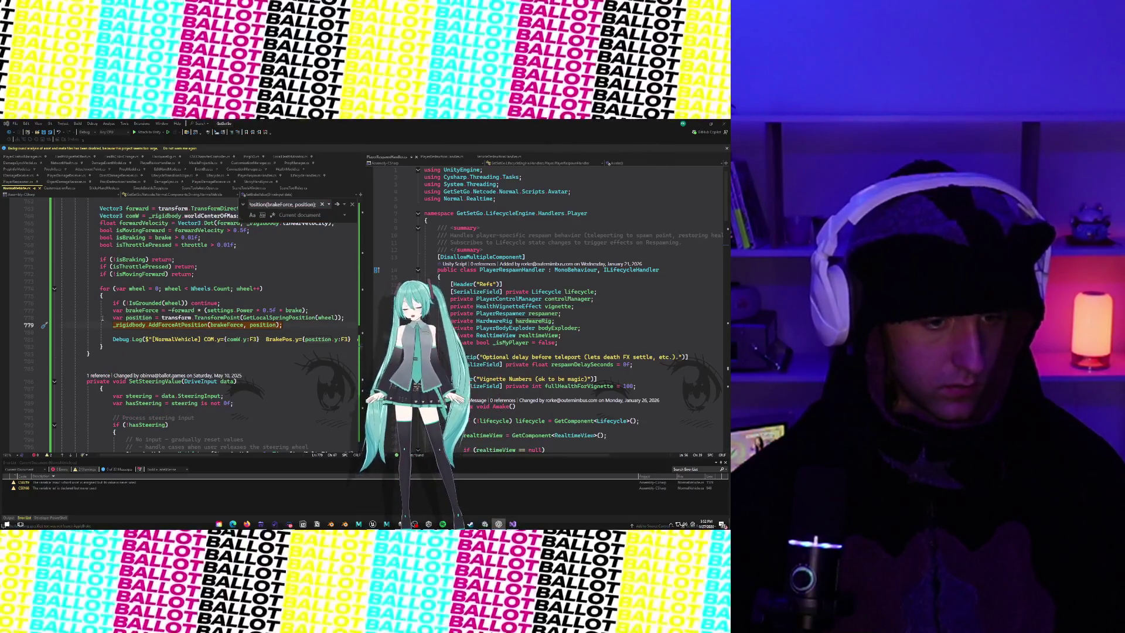
drag(44, 324, 44, 317)
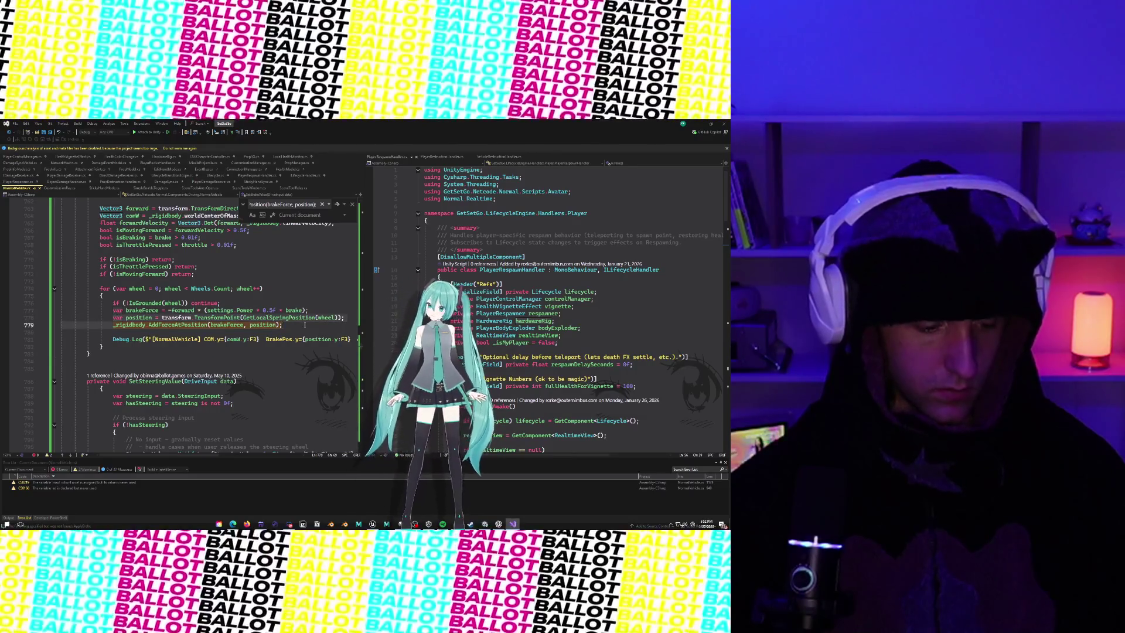
key(ctrl+v)
key(ctrl+f)
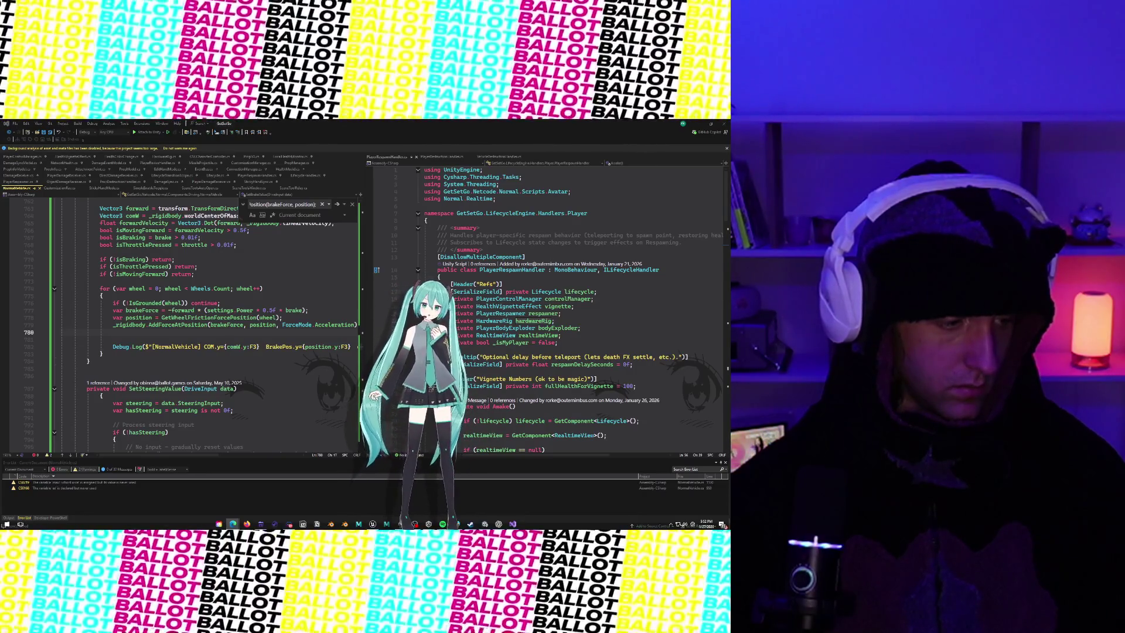
scroll(189, 303, up, 2)
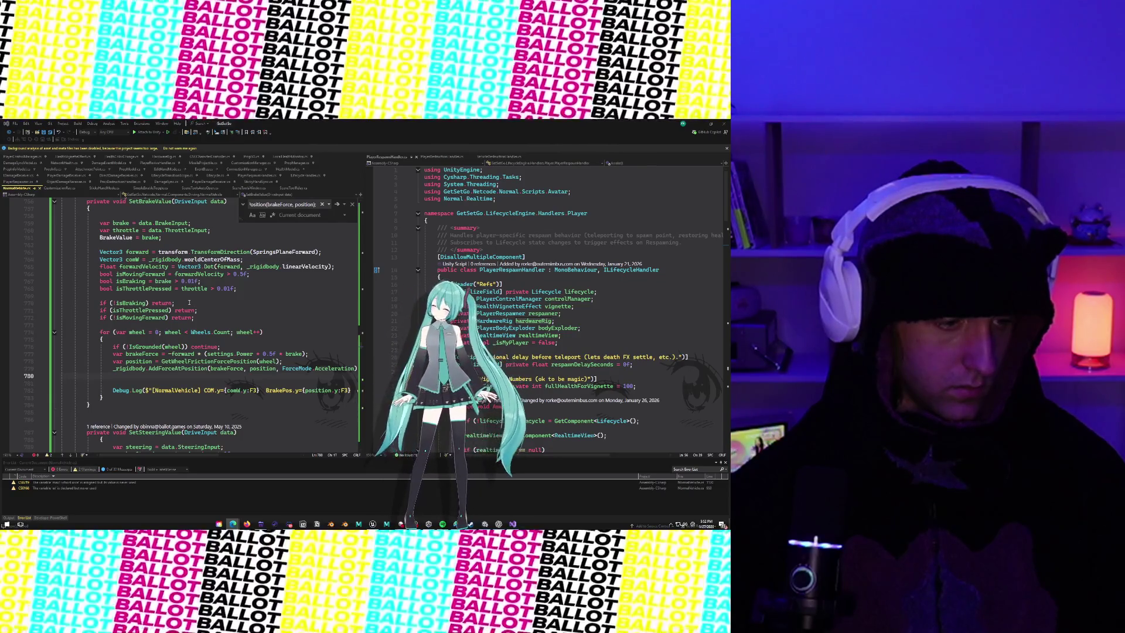
Step: Move the comW centre-of-mass line inside the wheel loop, then return to Unity
click(97, 259)
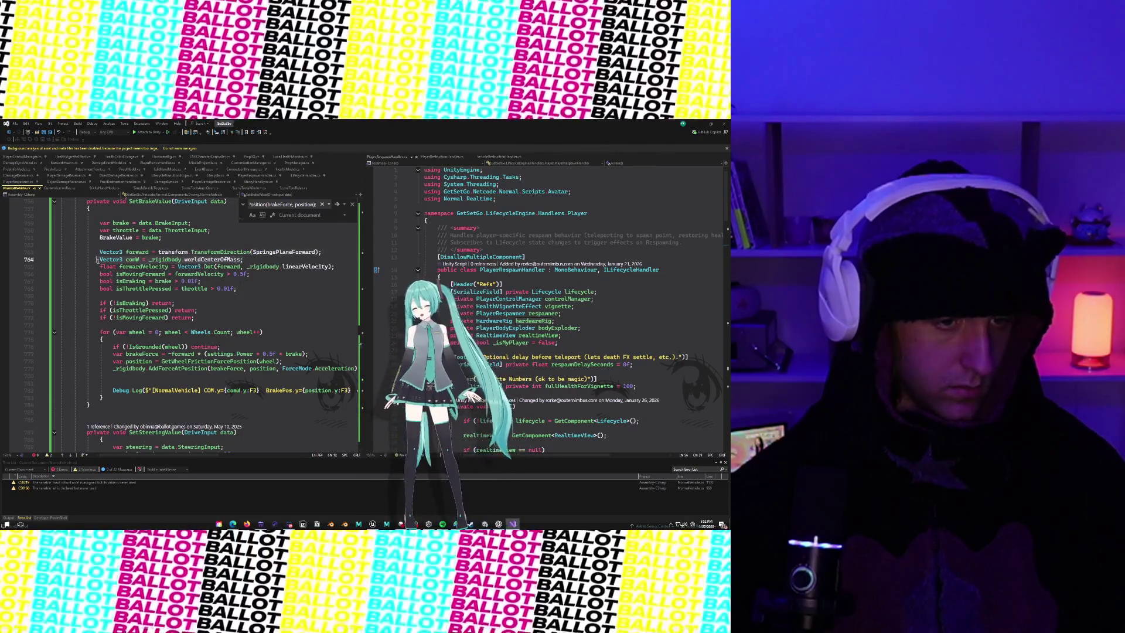
key(shift+End)
key(Delete)
click(136, 339)
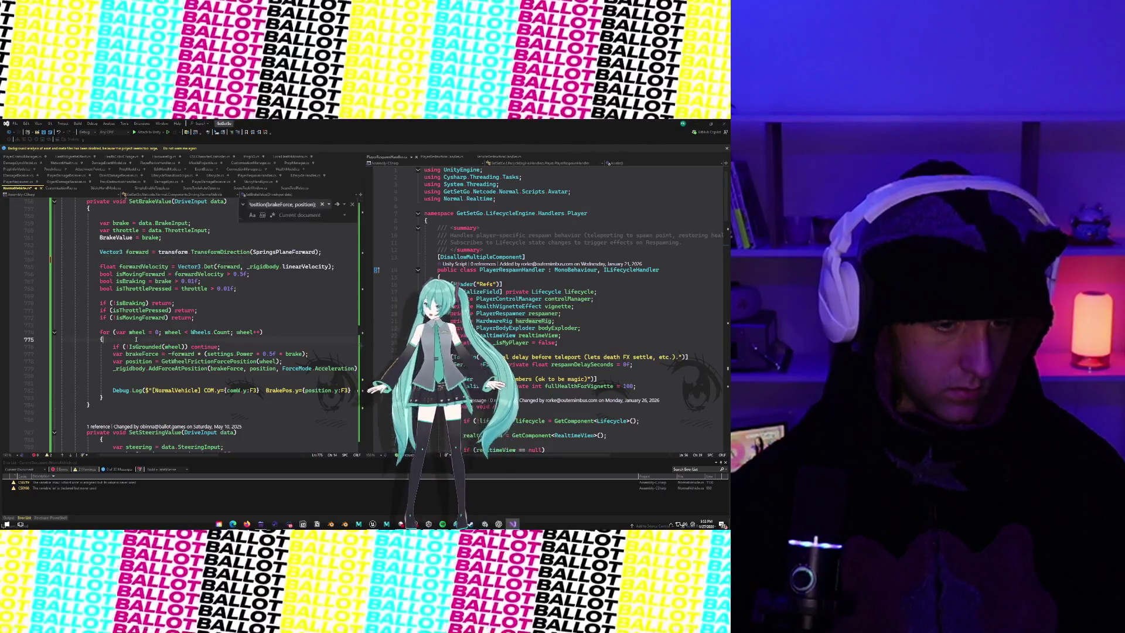
key(Return)
text(Vector3 comW = _rigidbody.worldCenterOfMass;)
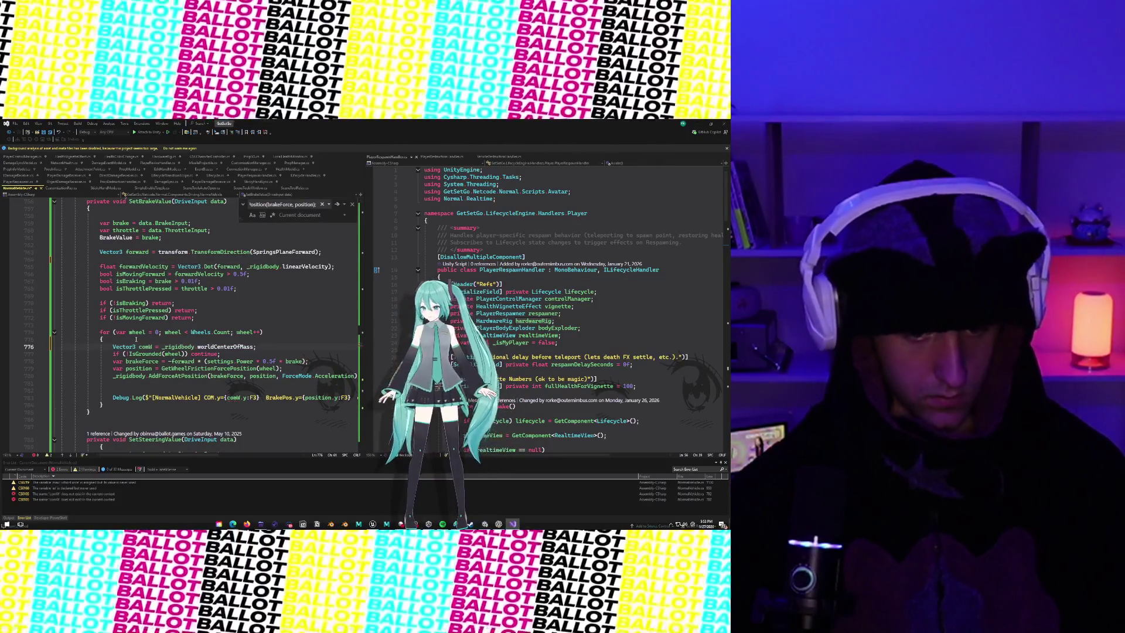
click(699, 124)
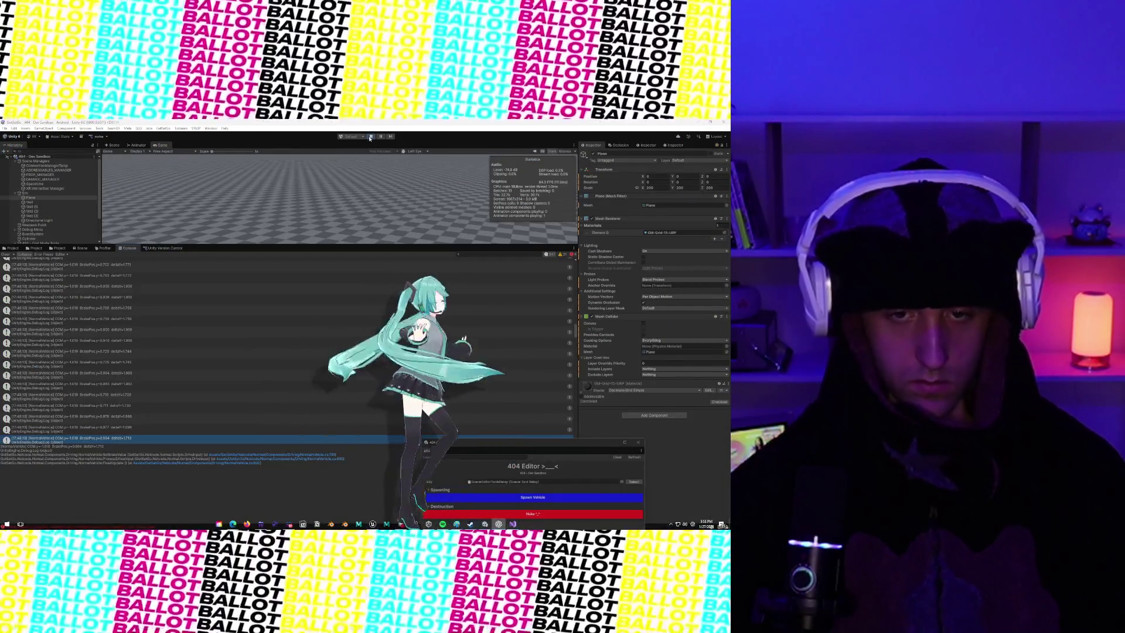
Step: Stop play mode, let Unity recompile the edited vehicle scripts, then restart play mode
click(371, 136)
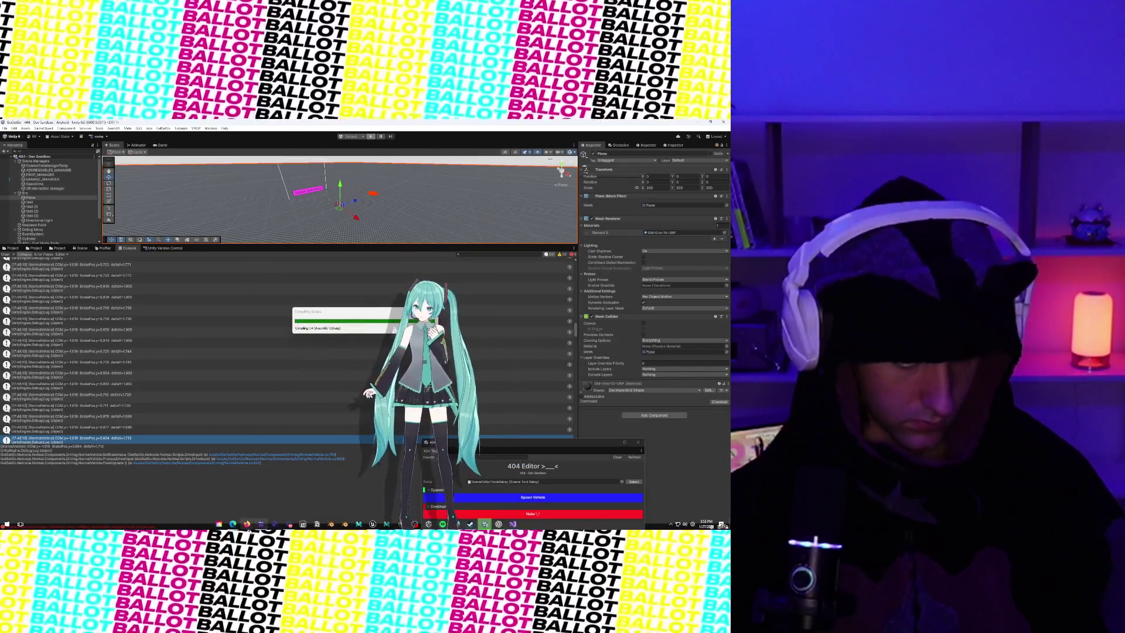
mouse_move(233, 523)
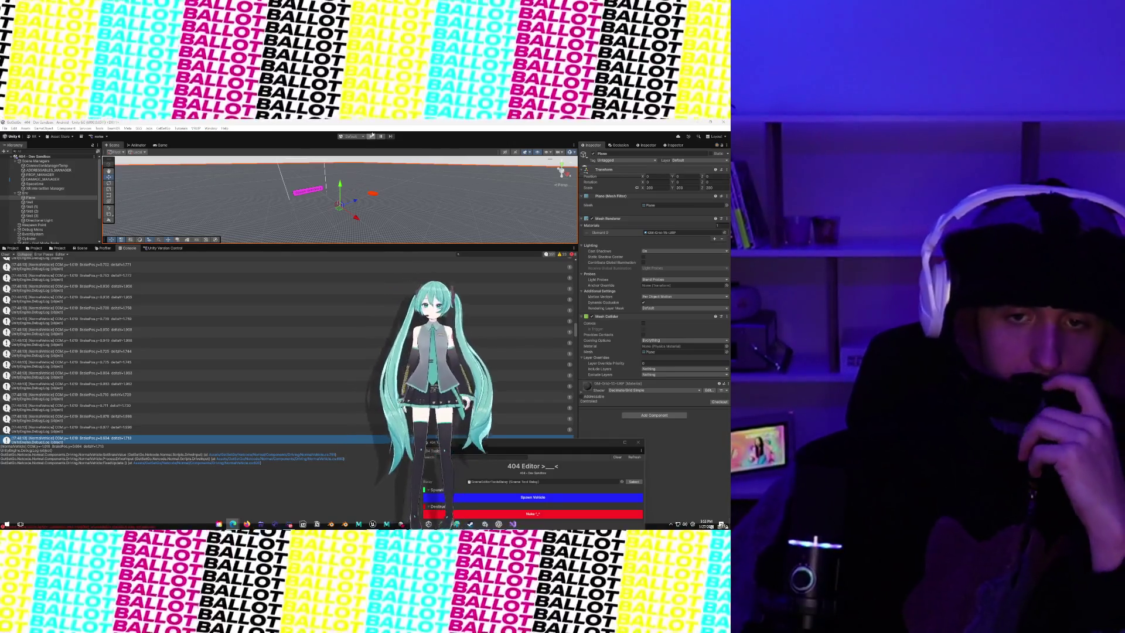
click(372, 135)
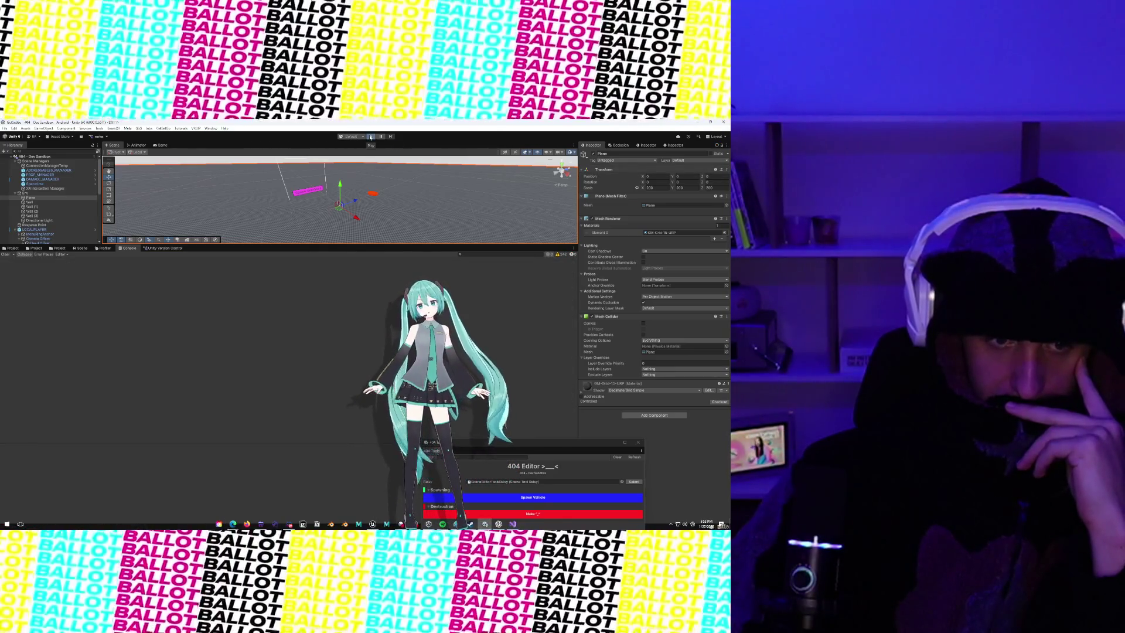
click(370, 137)
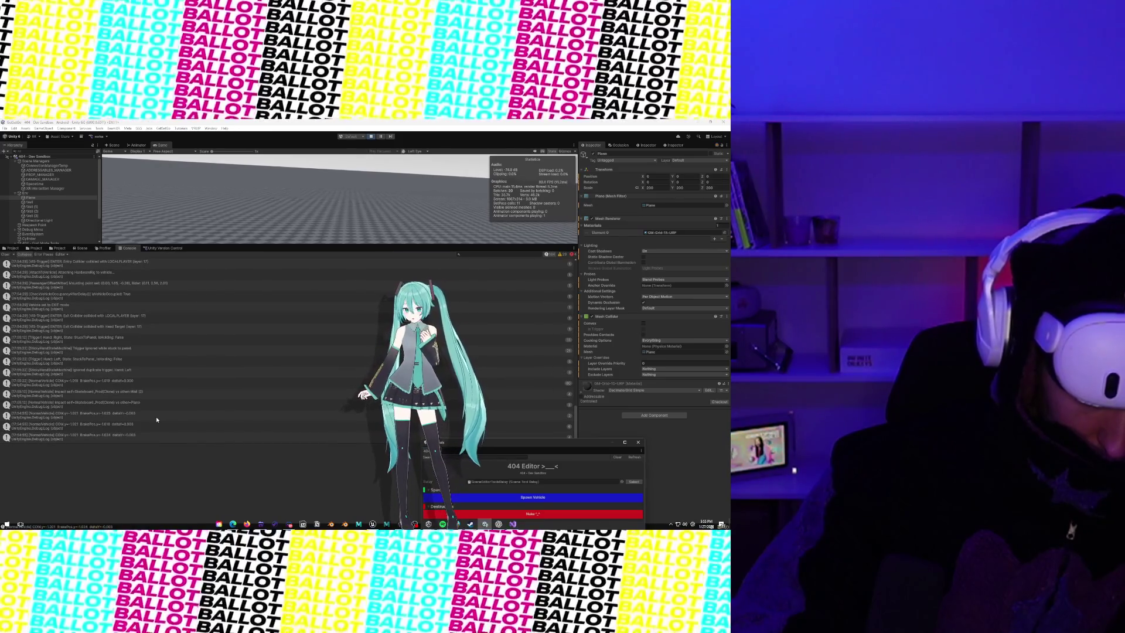
click(139, 417)
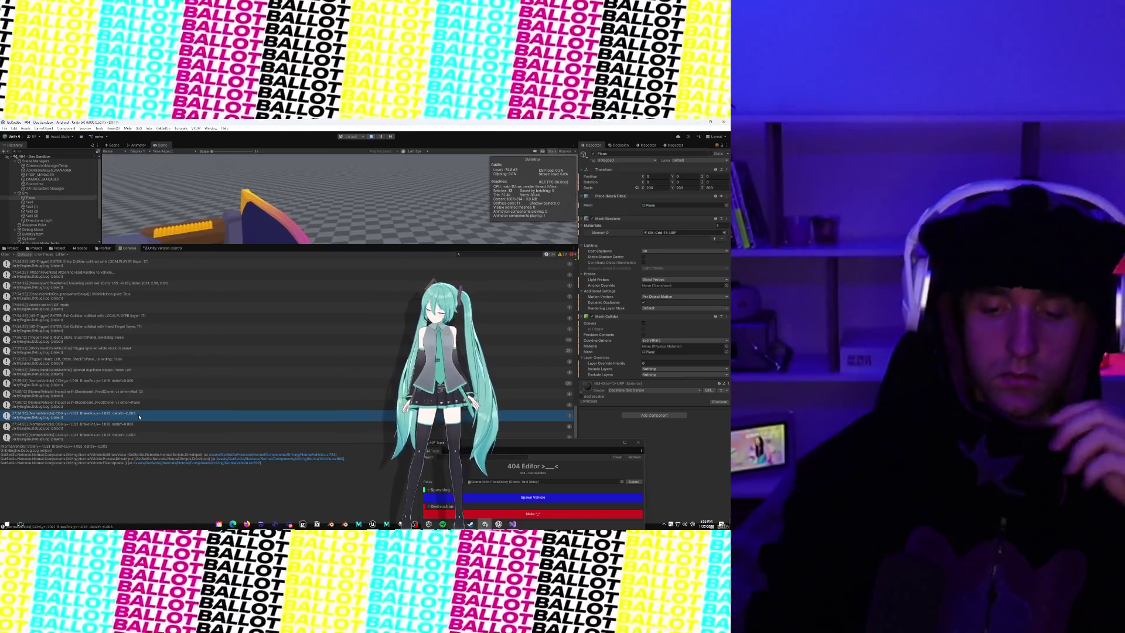
Step: Switch back to the vehicle braking code in Visual Studio
click(517, 525)
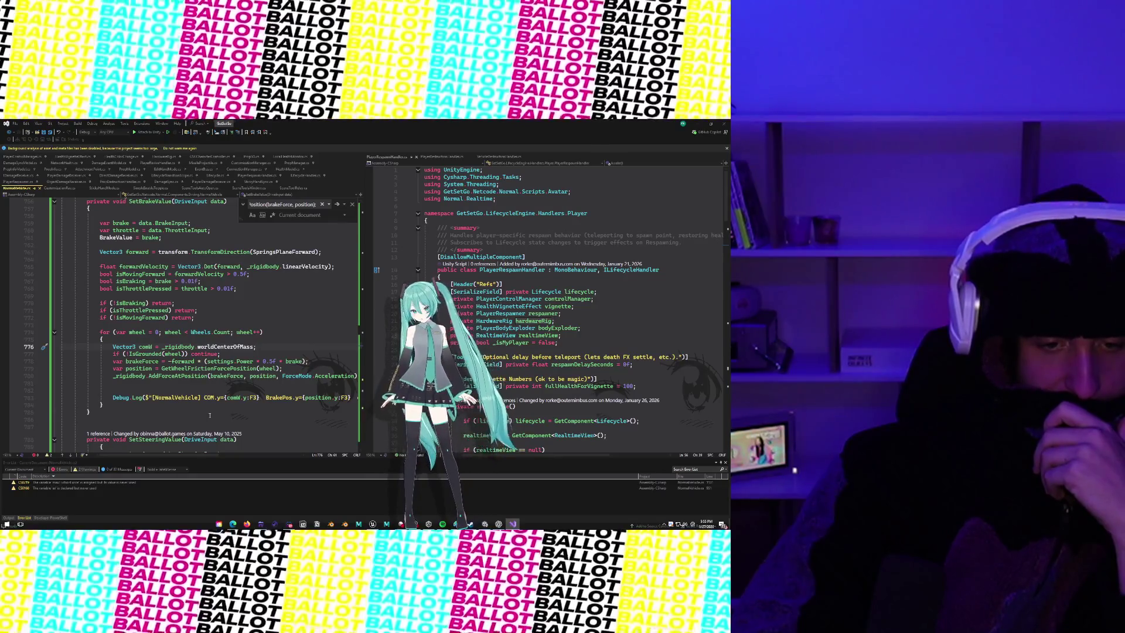
Step: Review the brake loop code on lines 775–784, then minimize Visual Studio to reveal Unity
scroll(210, 415, right, 1)
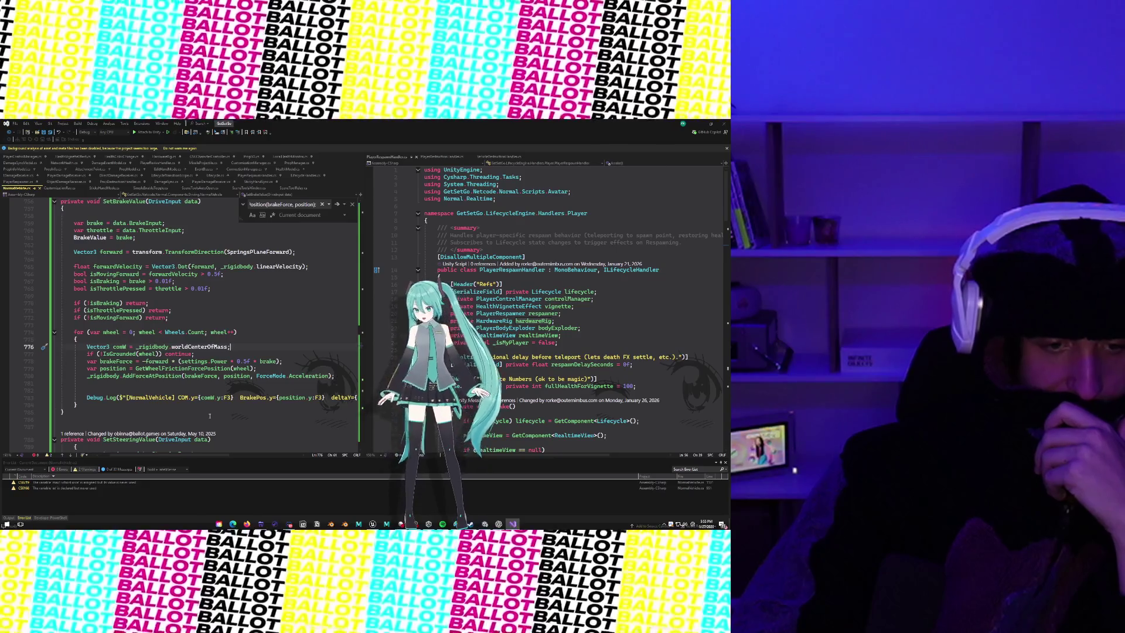
scroll(210, 416, left, 1)
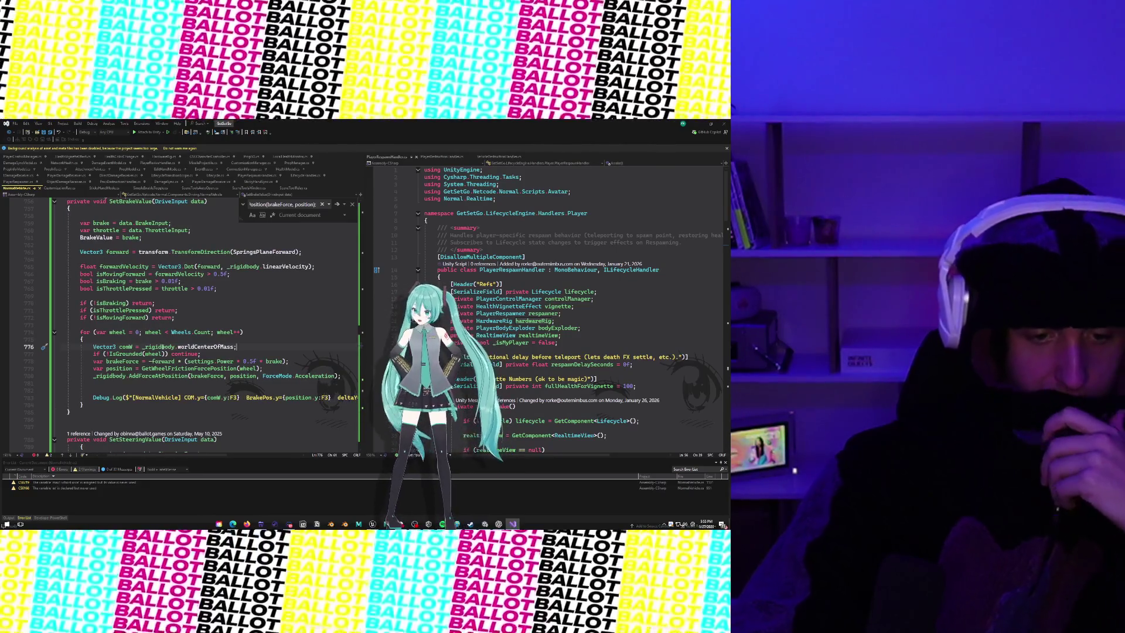
mouse_move(64, 340)
mouse_down()
mouse_move(105, 351)
mouse_move(94, 413)
mouse_move(85, 405)
mouse_up()
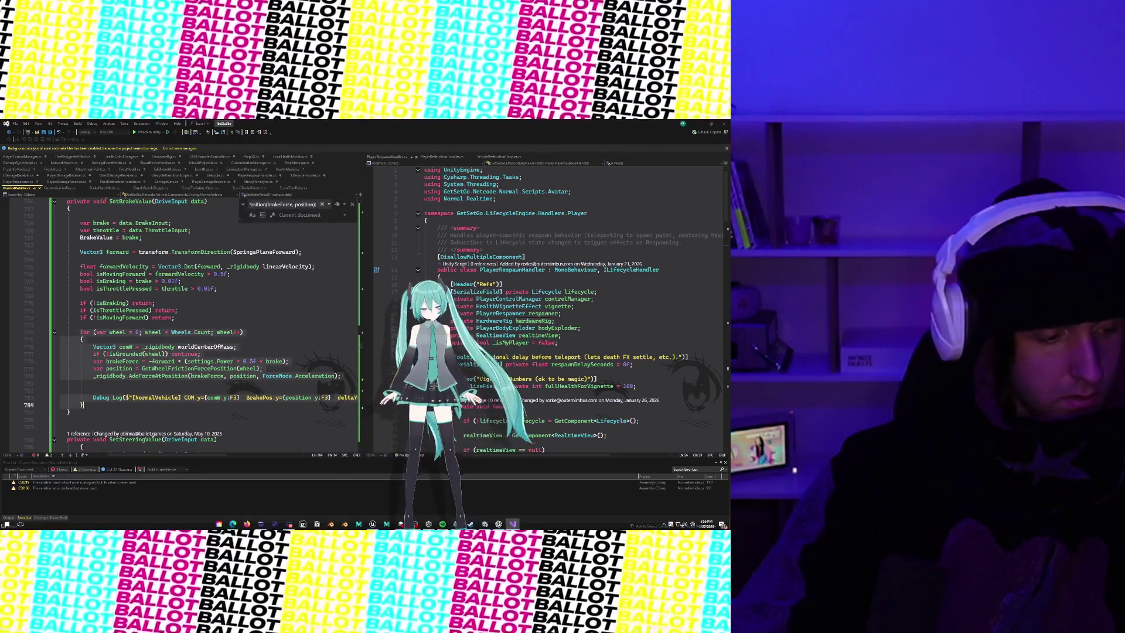
key(Escape)
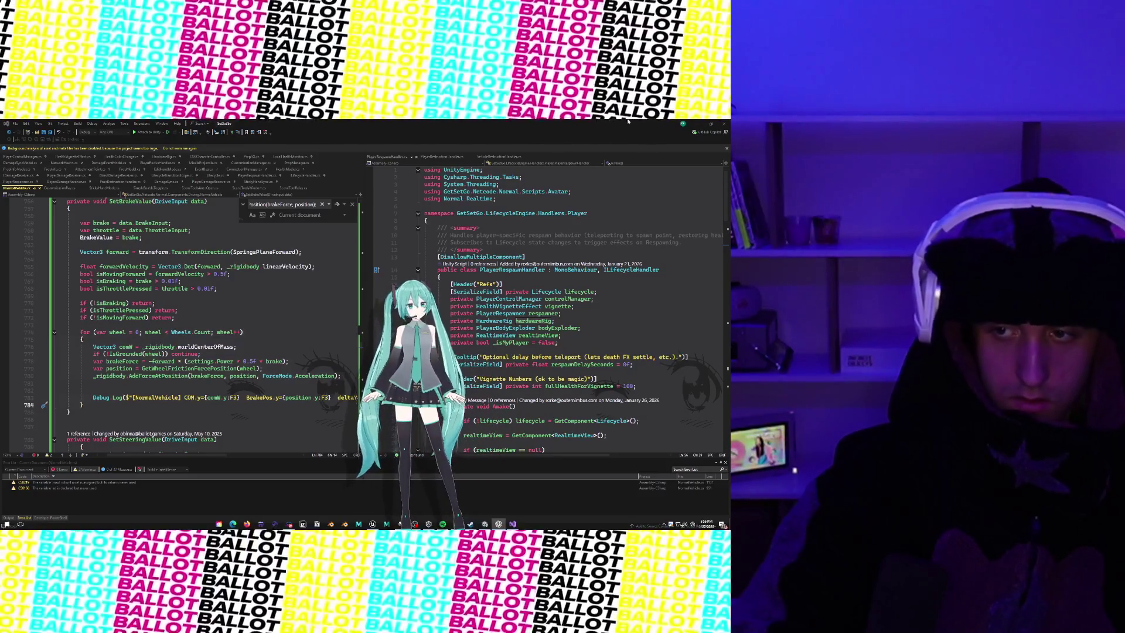
click(695, 124)
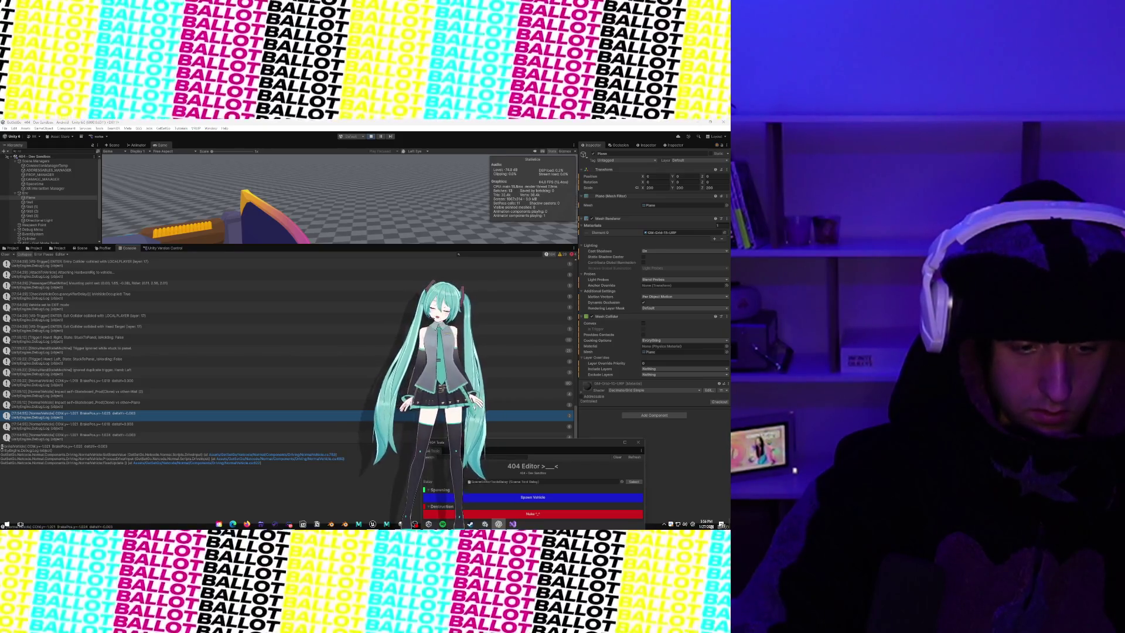
Step: Inspect the COM.y, BrakePos.y and deltaY log details, then return to Visual Studio
drag(2, 447, 53, 452)
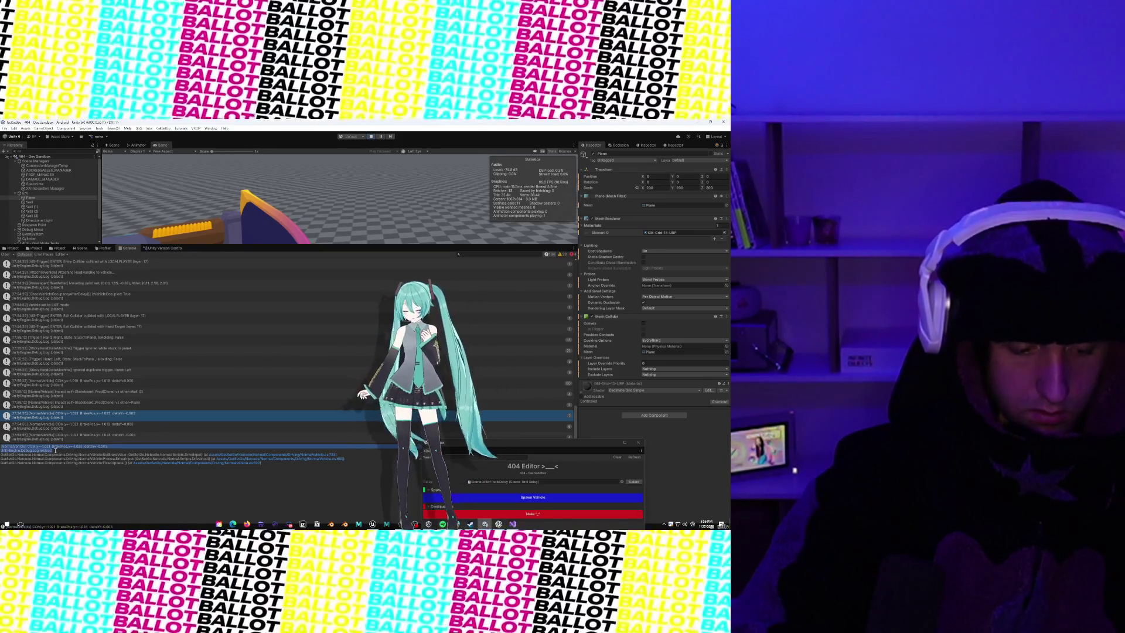
click(55, 450)
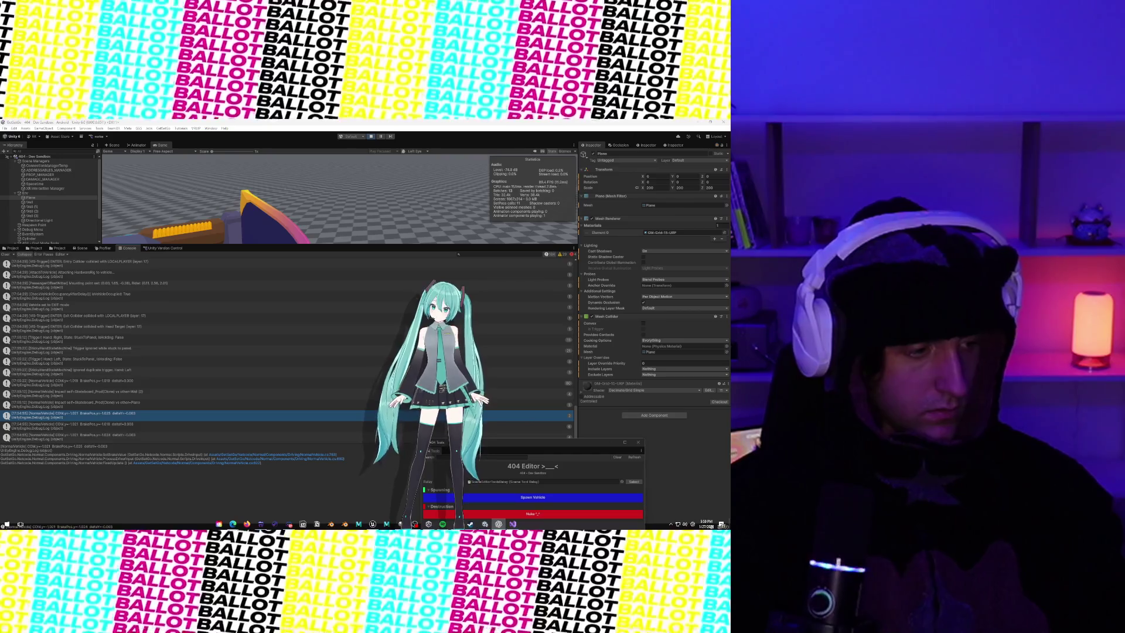
click(515, 523)
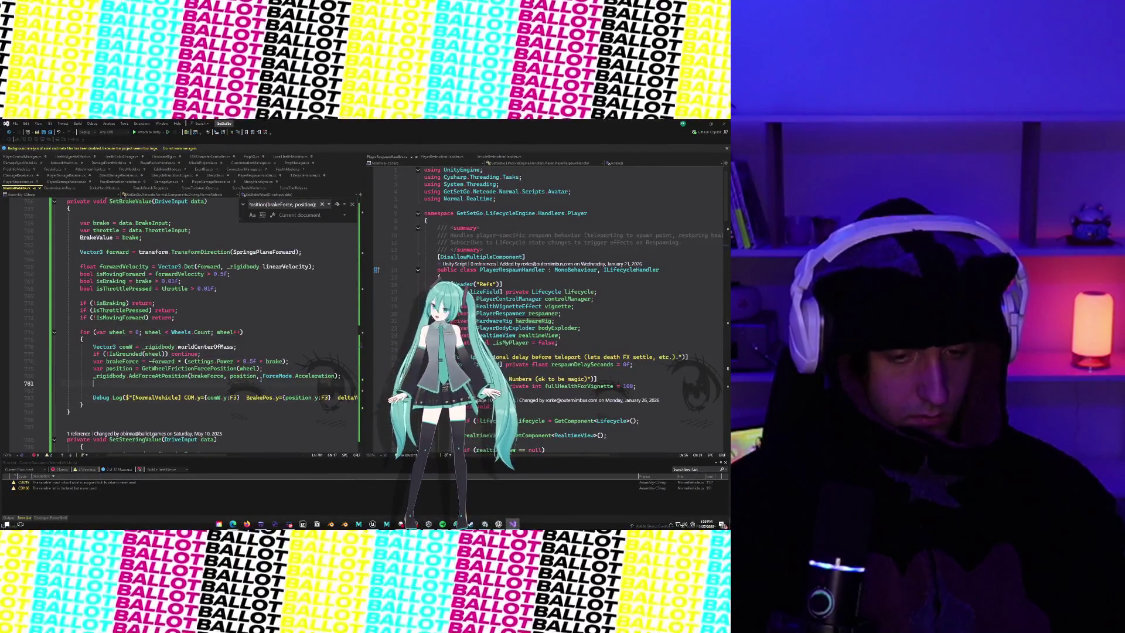
Step: Move the comW centre-of-mass line above the wheel loop and remove the leftover empty line
click(260, 376)
key(Up)
key(Up)
key(Up)
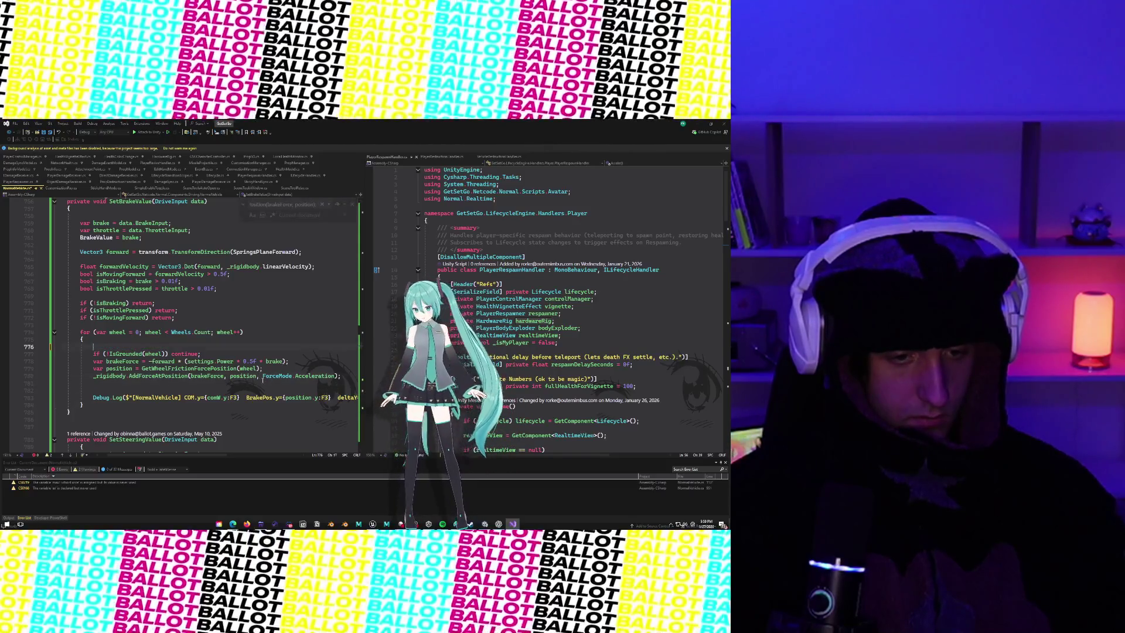
key(ctrl+x)
key(Up)
key(Up)
key(Up)
key(ctrl+v)
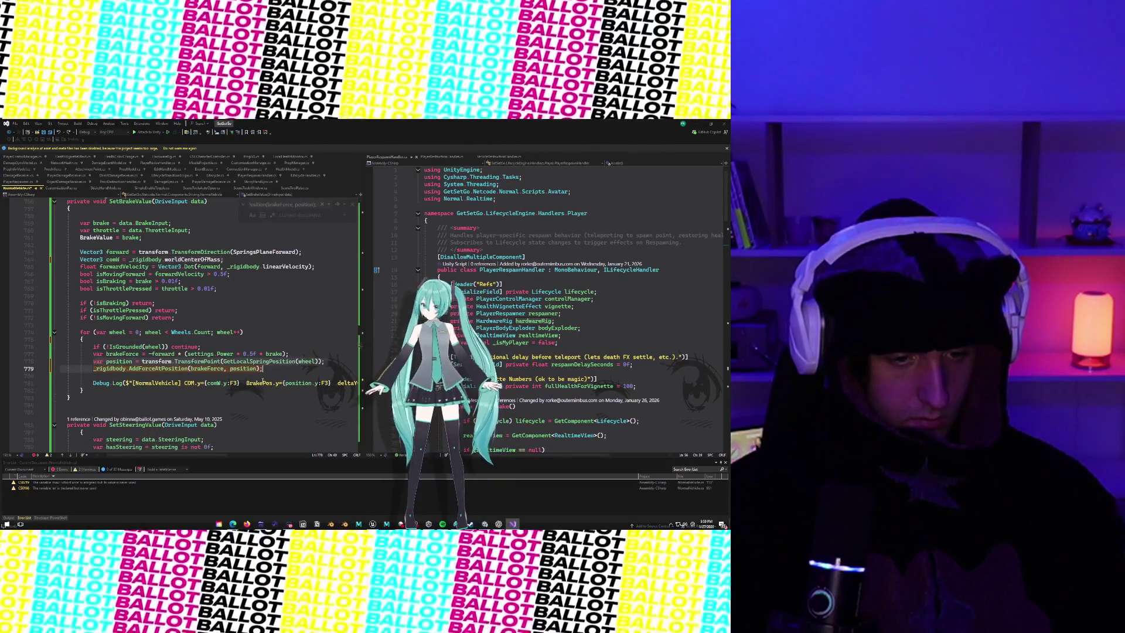
click(263, 378)
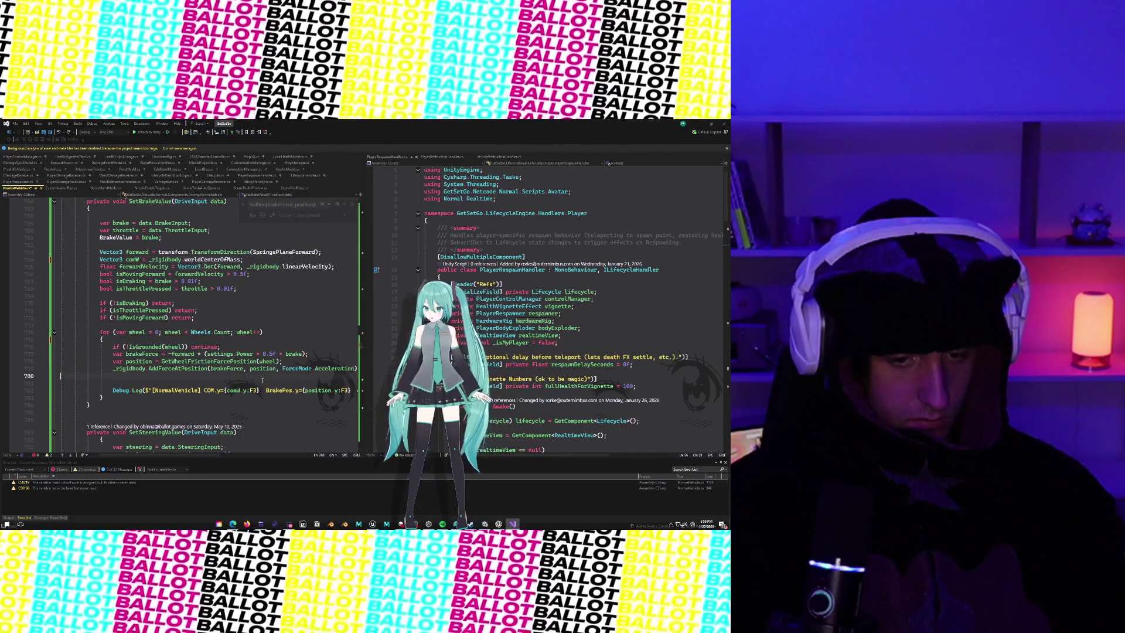
key(BackSpace)
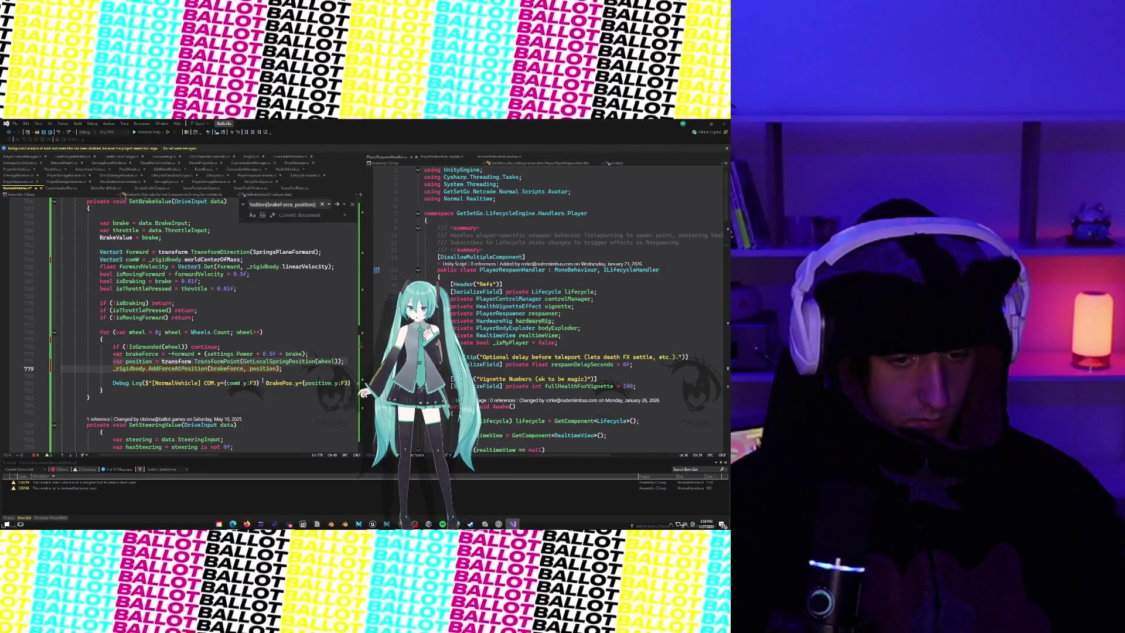
mouse_move(189, 371)
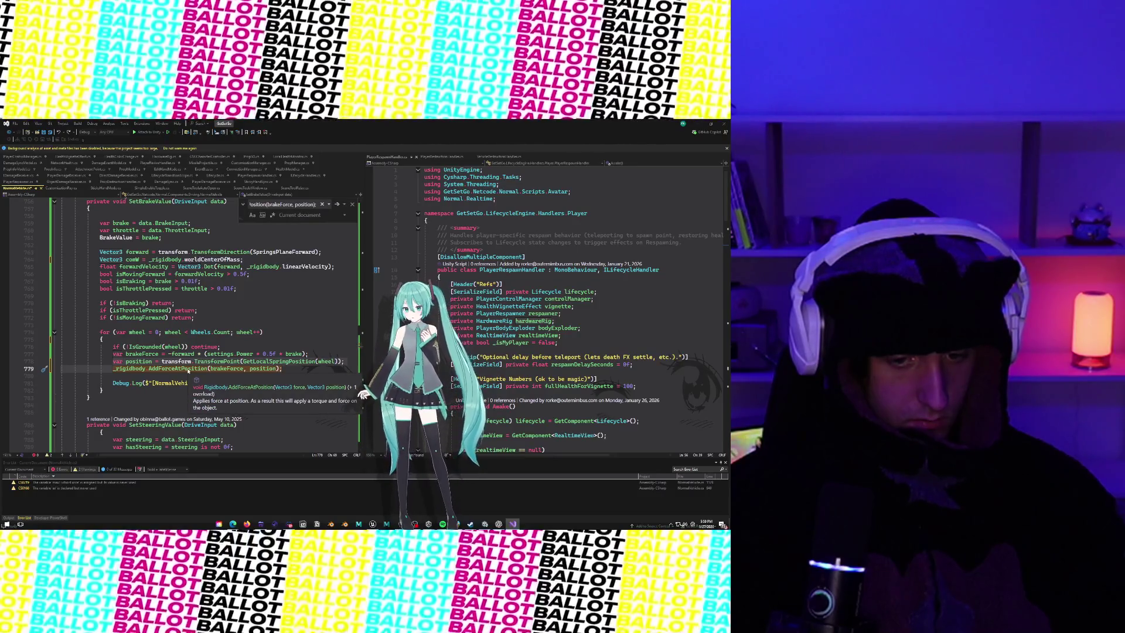
key(Tab)
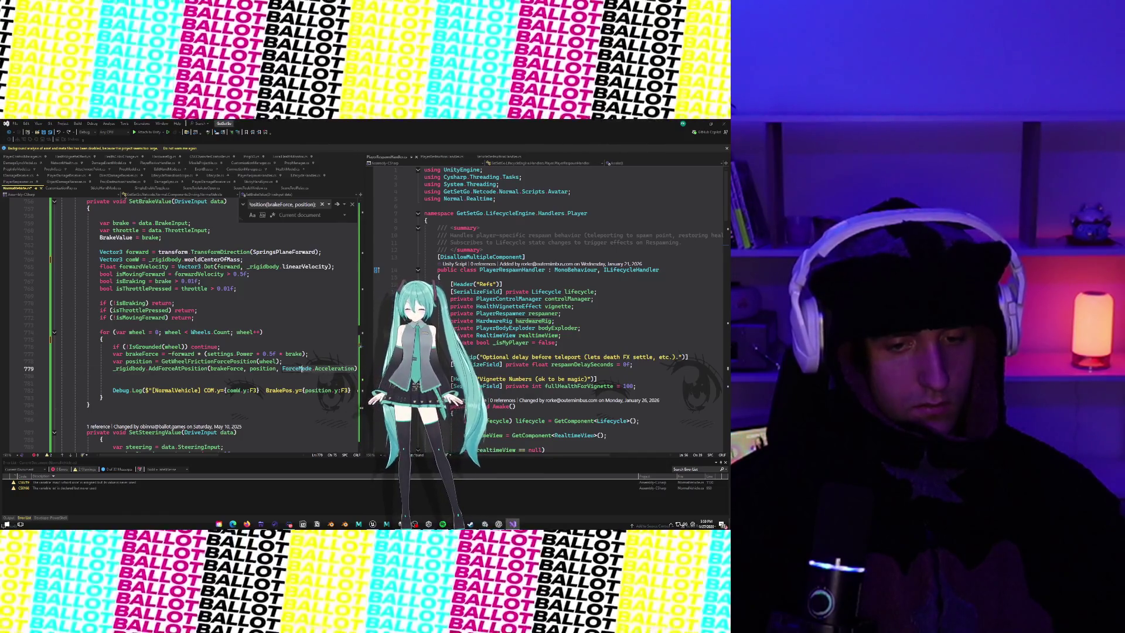
Step: Remove the ForceMode.Acceleration argument from the brake AddForceAtPosition call
click(279, 368)
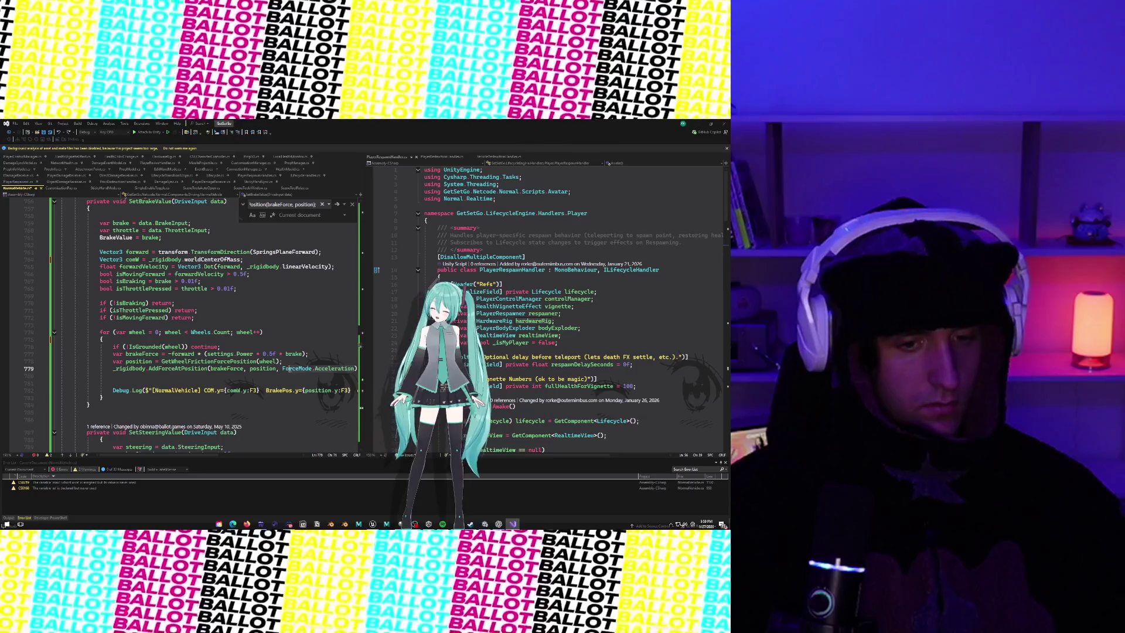
key(BackSpace)
key(ctrl+Delete)
key(ctrl+Delete)
key(ctrl+Delete)
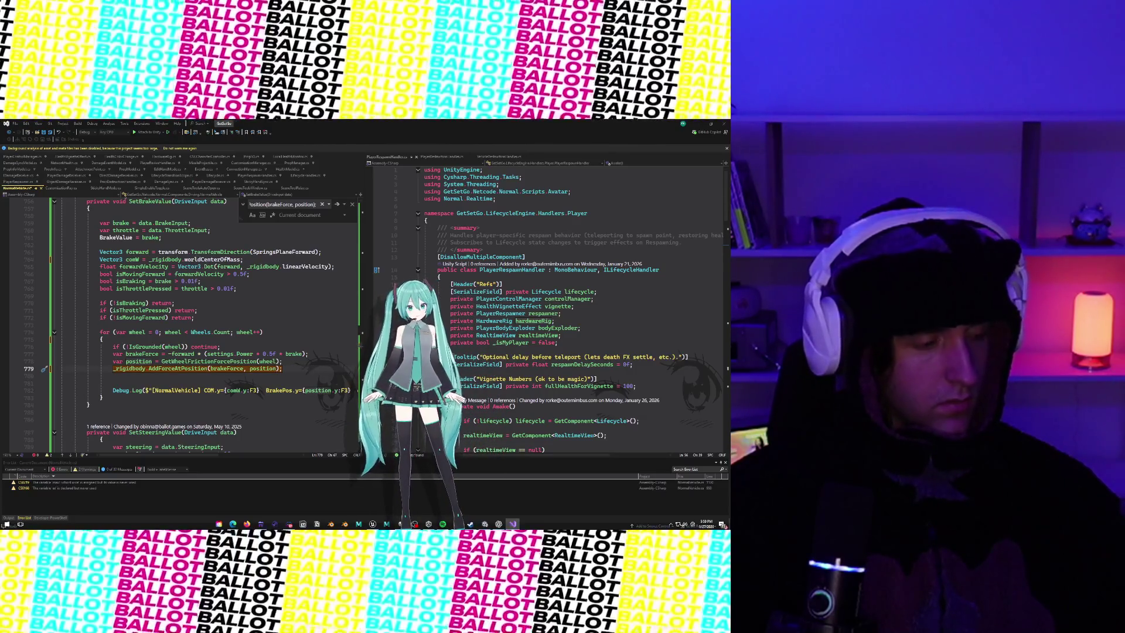
scroll(239, 348, up, 20)
Step: Scroll through NormalVehicle.cs to review the code around the brake force call
scroll(239, 348, down, 20)
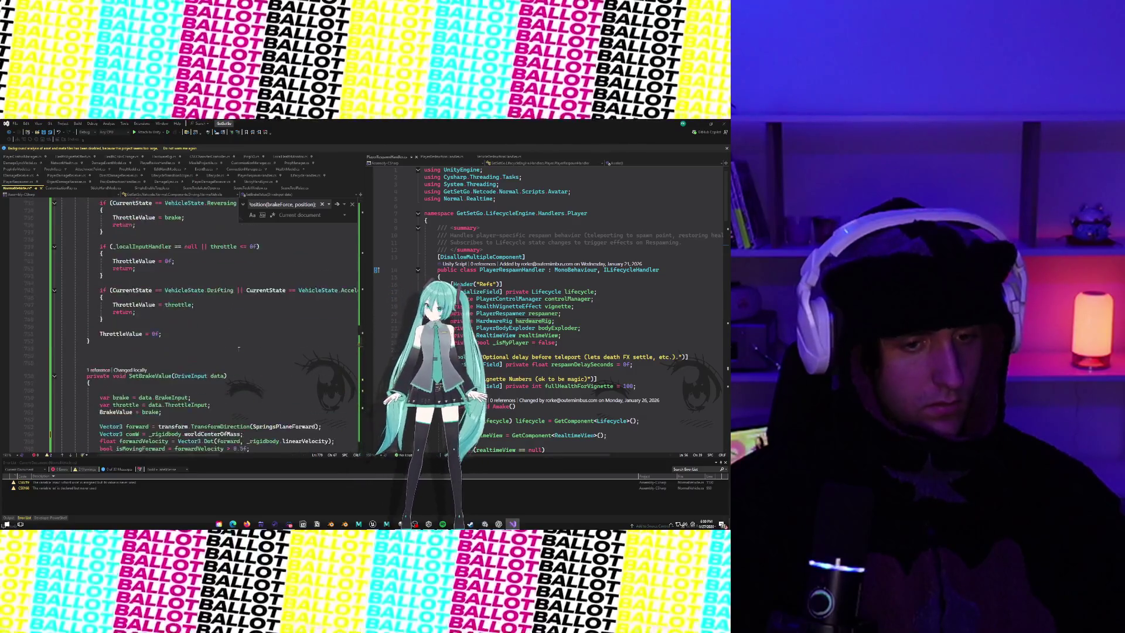
scroll(239, 348, up, 7)
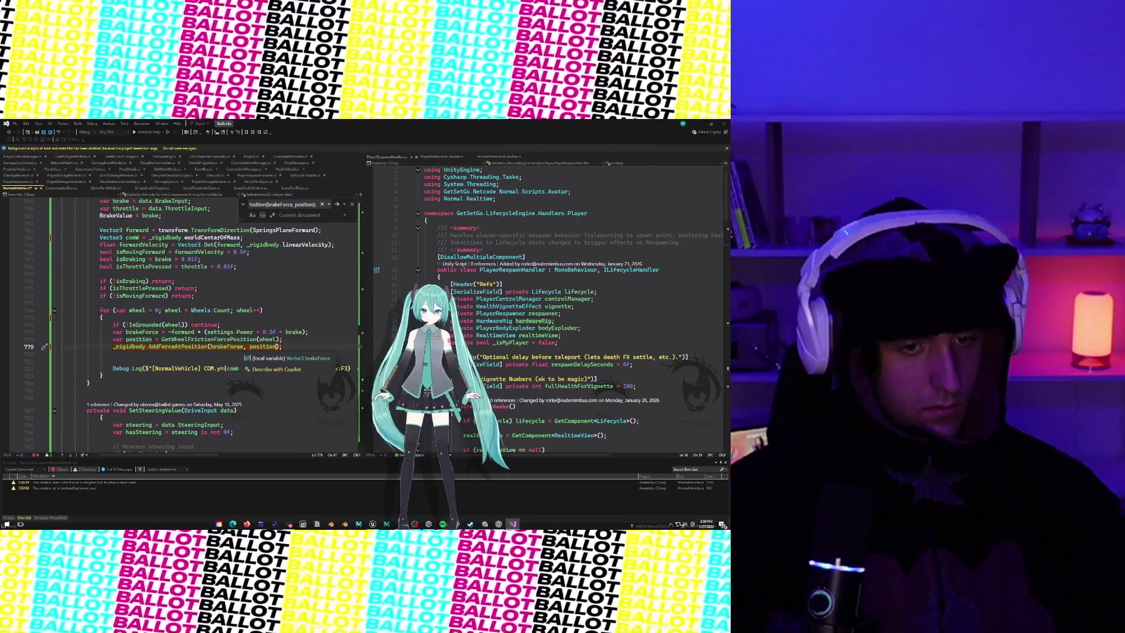
scroll(238, 348, up, 20)
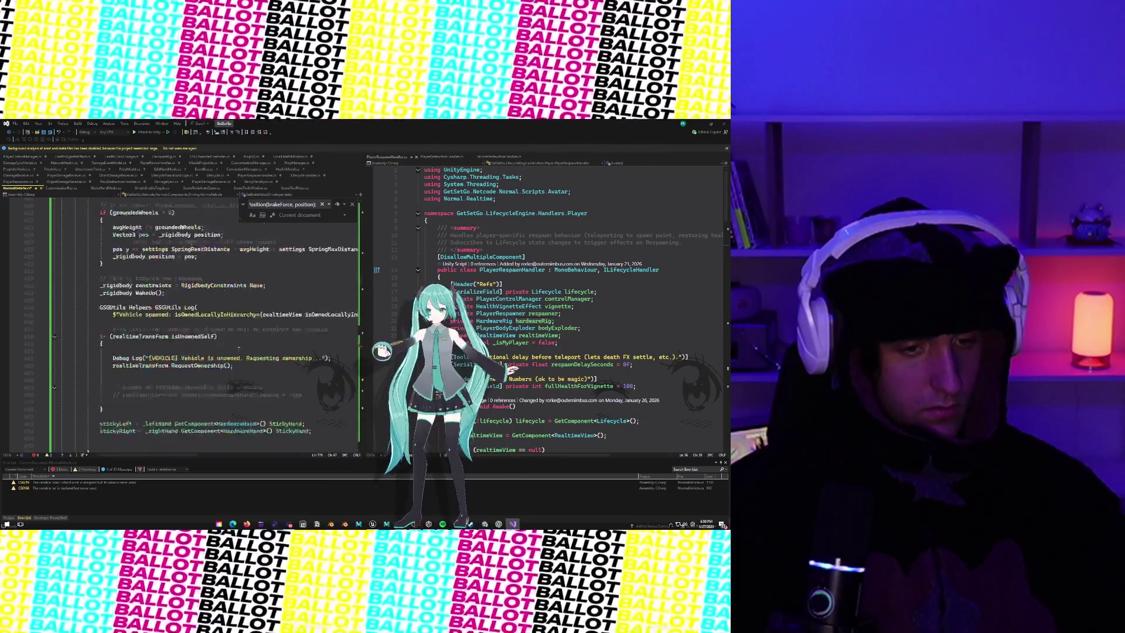
scroll(238, 348, up, 20)
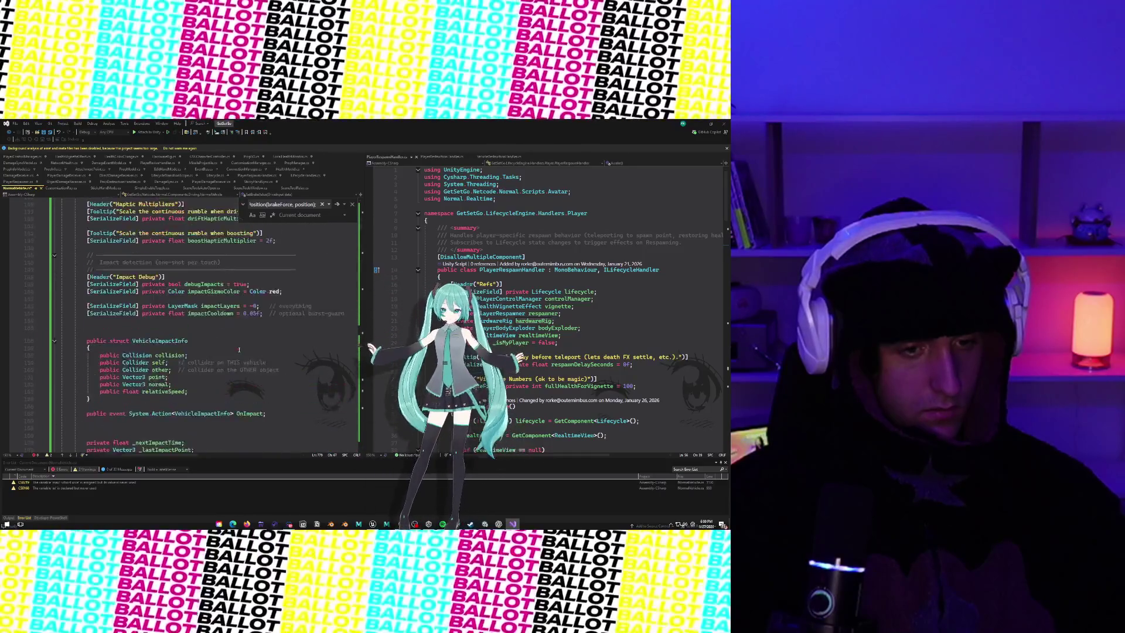
scroll(239, 350, up, 7)
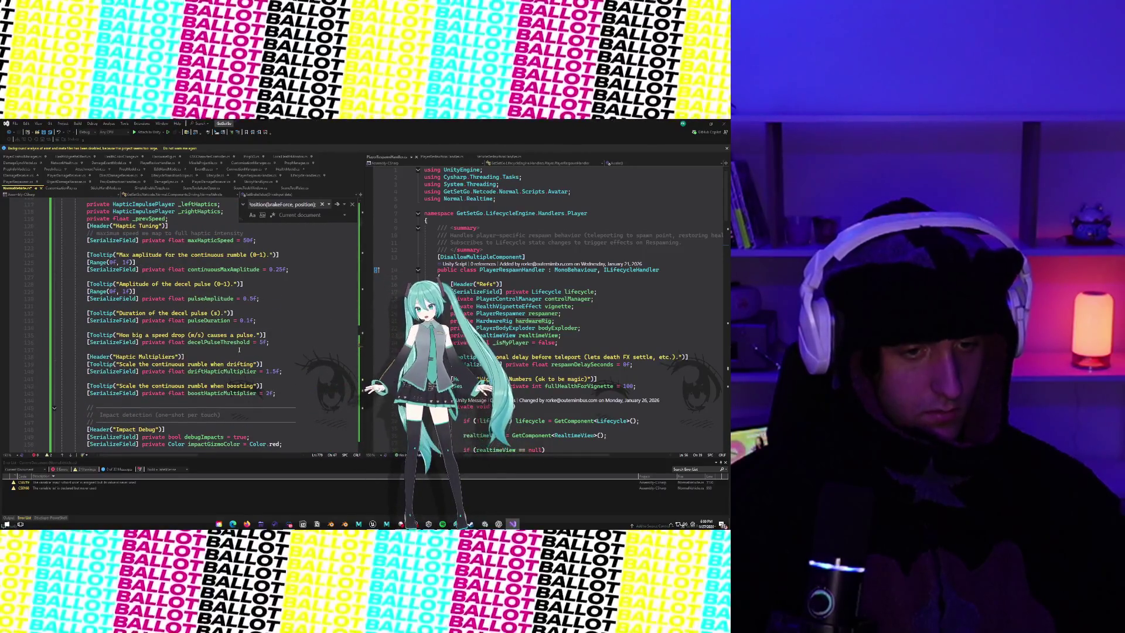
scroll(300, 382, up, 4)
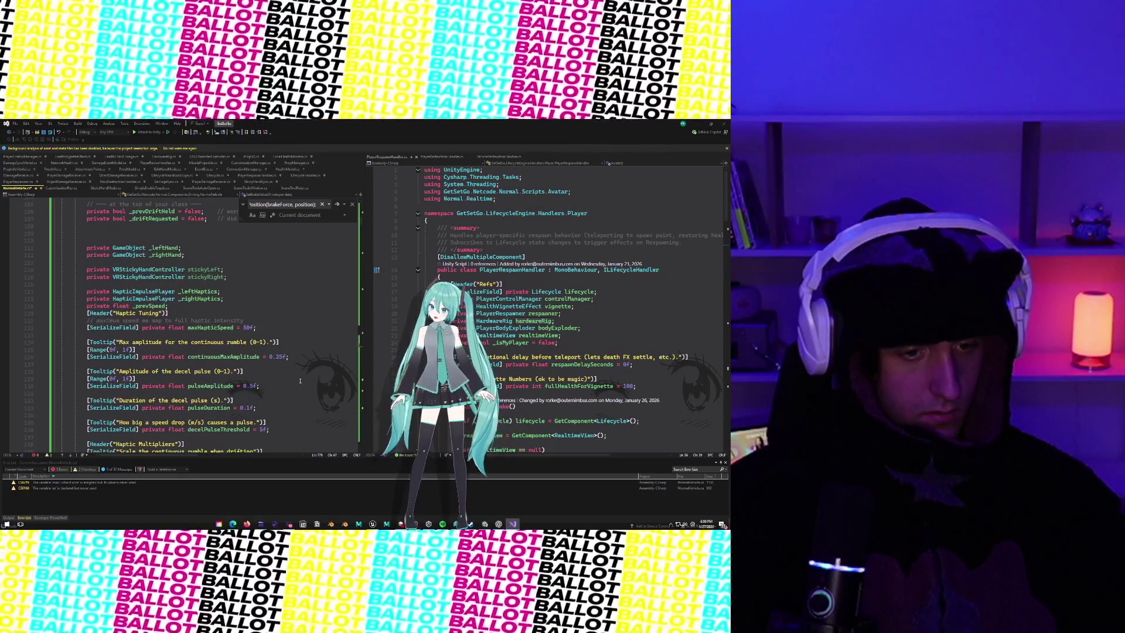
scroll(300, 381, up, 11)
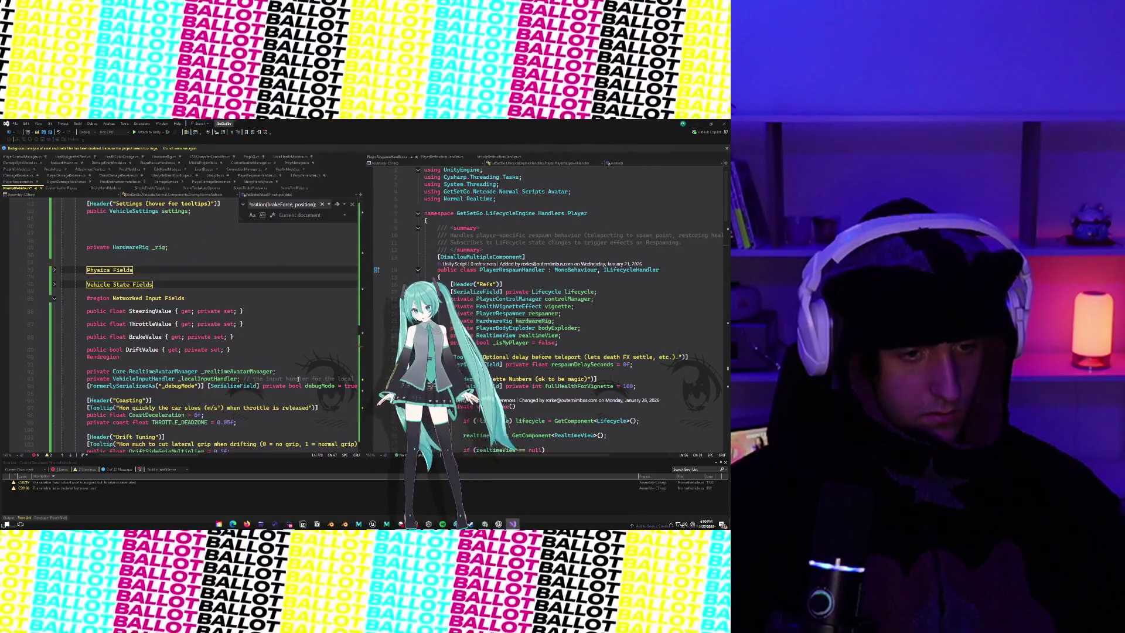
scroll(298, 379, down, 1)
scroll(271, 364, up, 5)
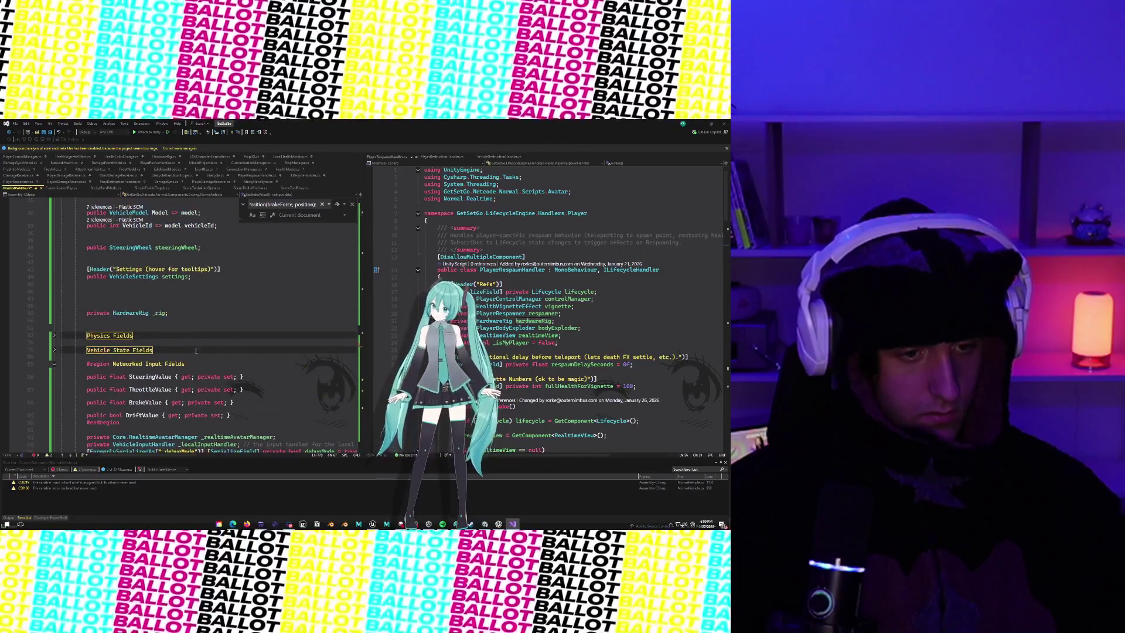
scroll(143, 350, up, 5)
scroll(143, 350, down, 9)
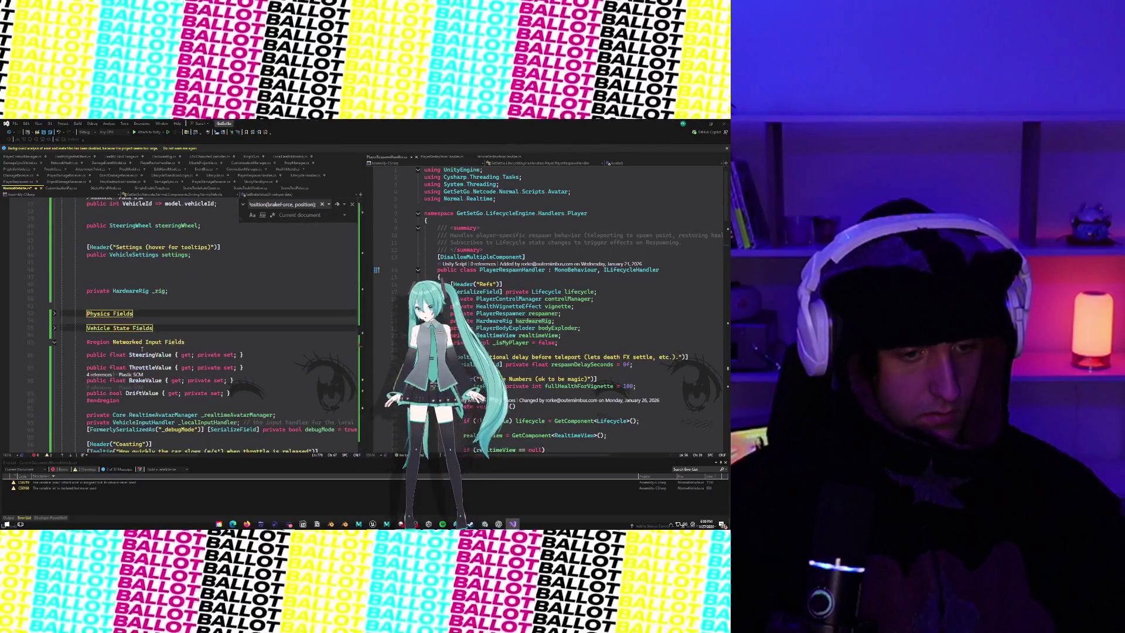
scroll(143, 350, down, 2)
scroll(117, 329, up, 2)
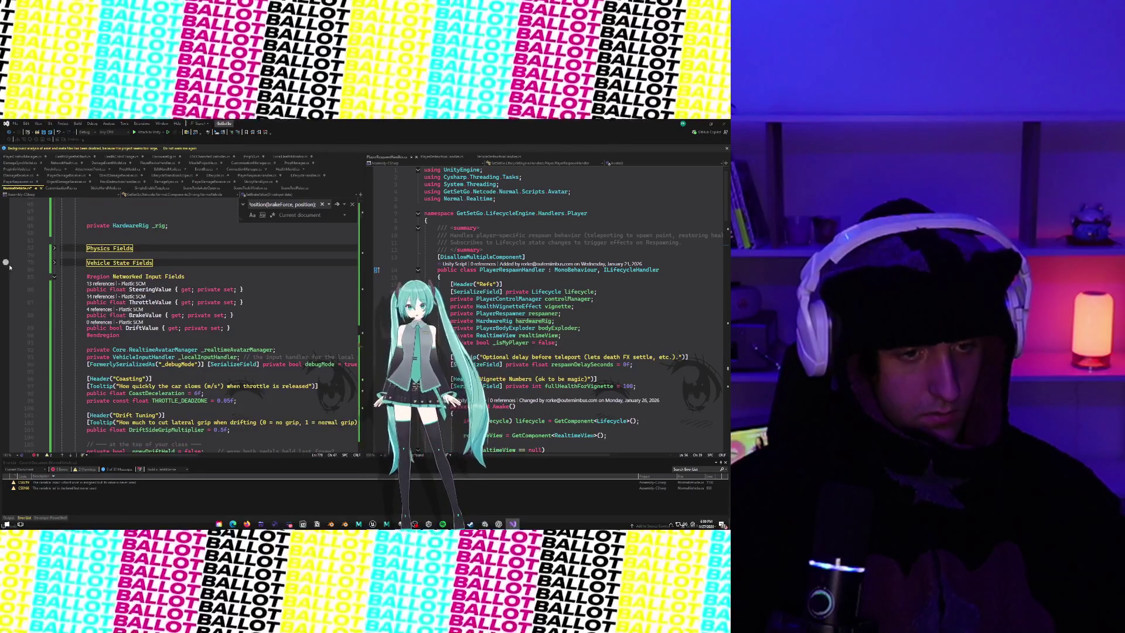
Step: Expand and collapse the Vehicle State Fields and Physics Fields regions
click(55, 262)
click(55, 262)
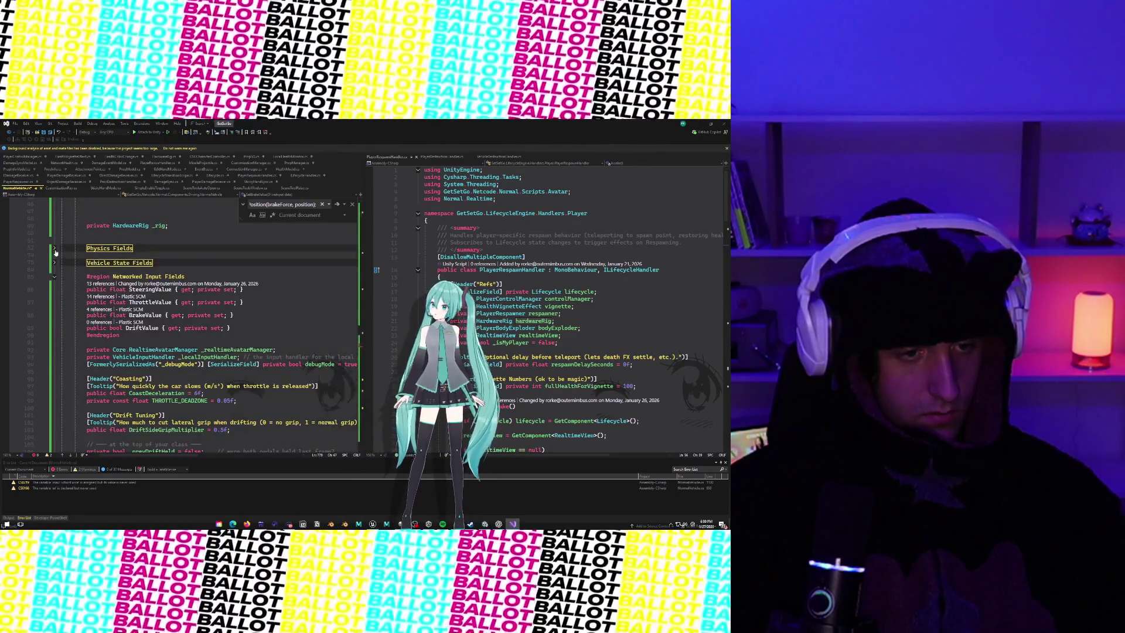
click(54, 249)
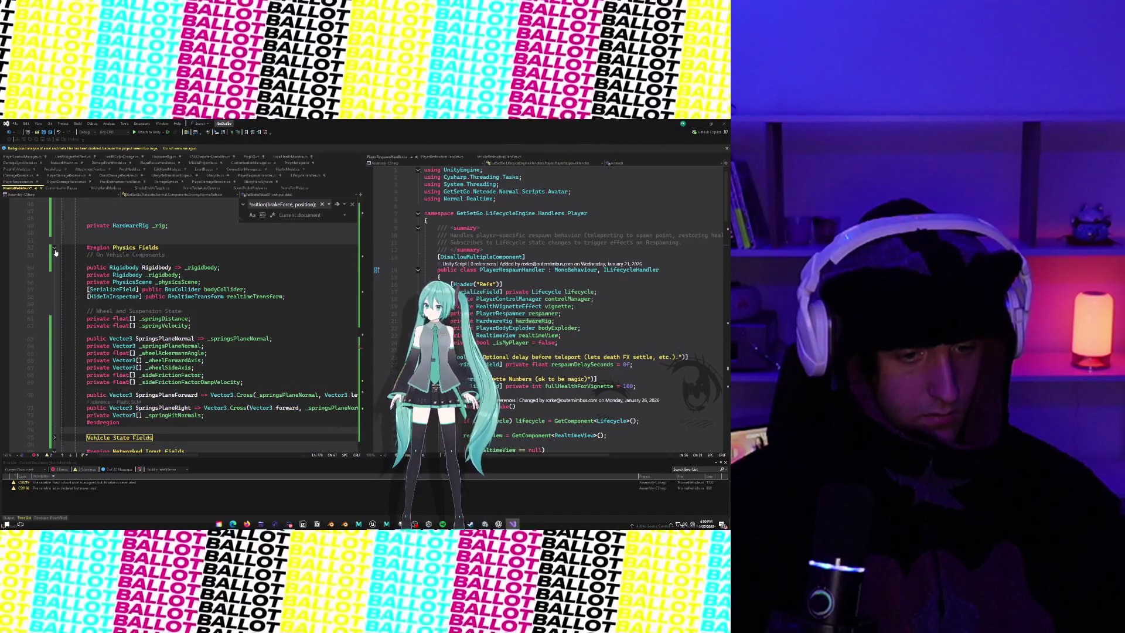
click(55, 247)
Step: Scroll down to the Impact Debug section and search the script for 'Settings'
scroll(75, 299, down, 3)
scroll(75, 299, down, 10)
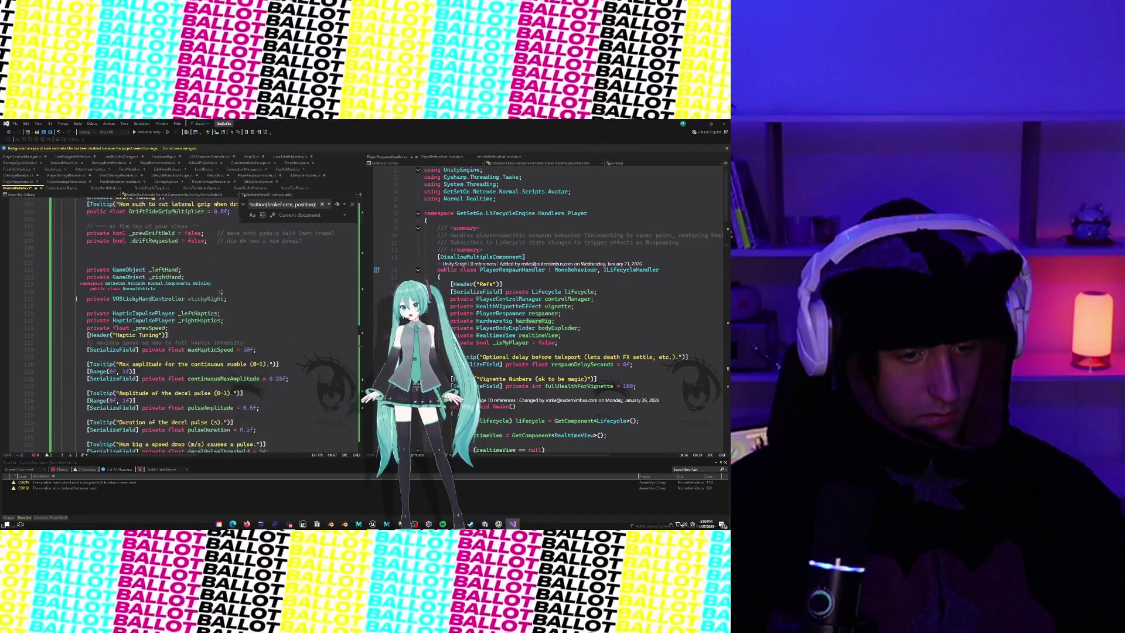
scroll(76, 298, down, 9)
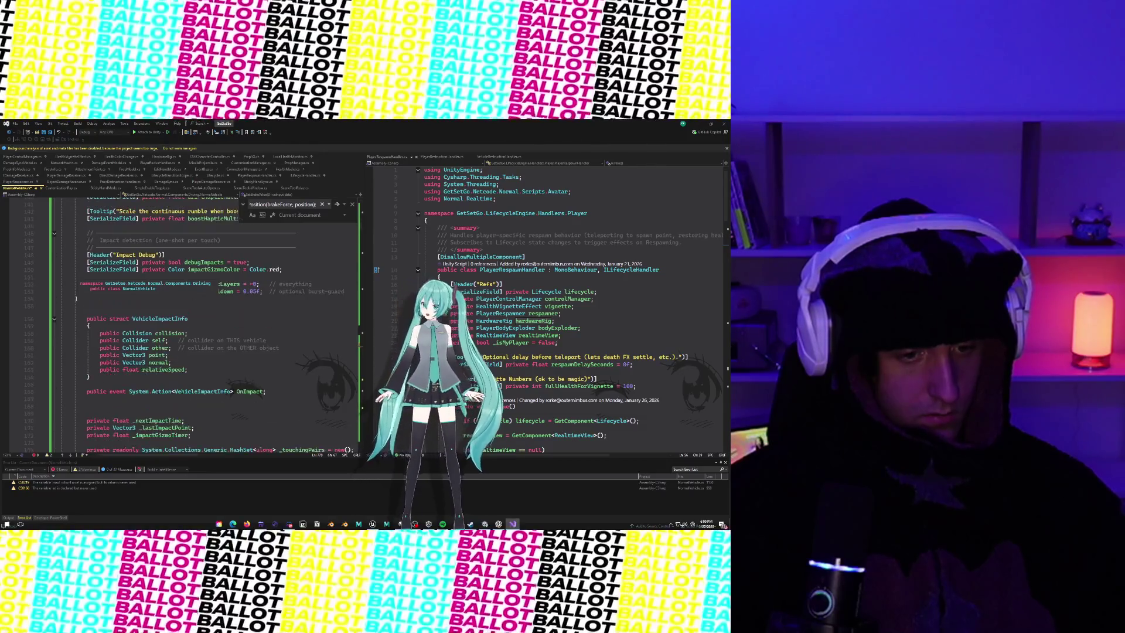
key(ctrl+f)
text(Se)
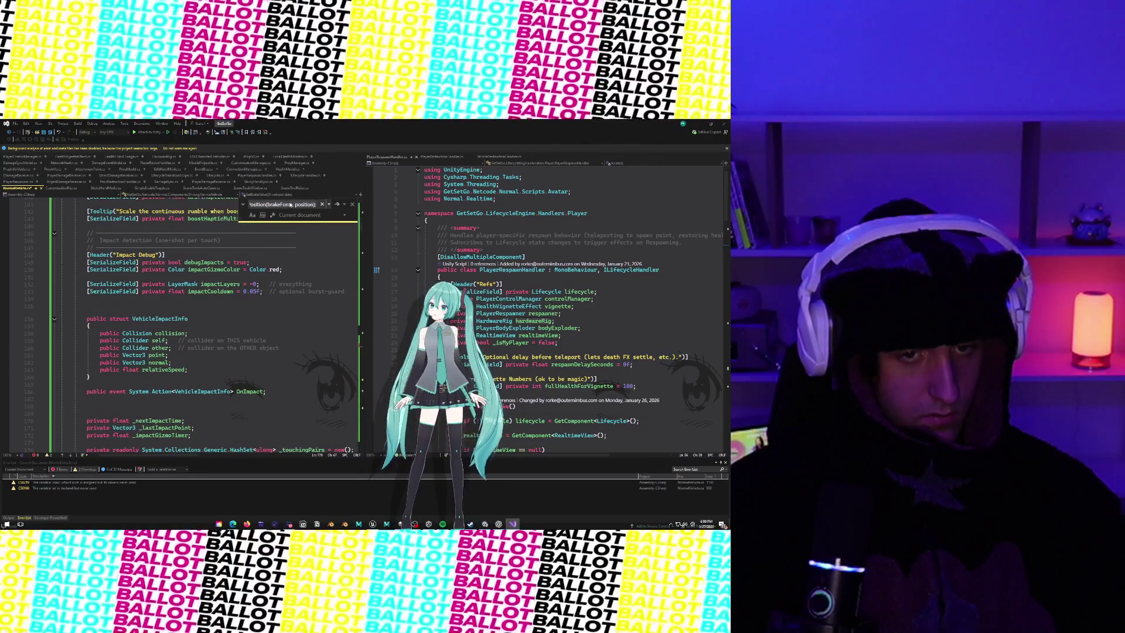
text(ttings)
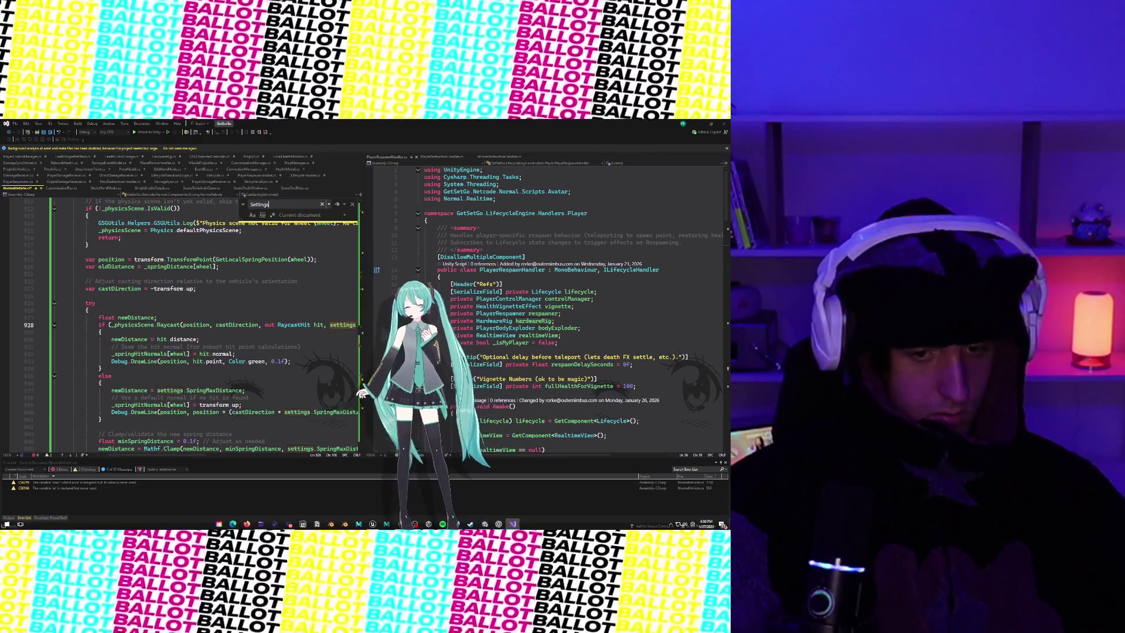
Step: Step through the 'Settings' matches and jump to the settings field declaration
click(338, 204)
click(338, 205)
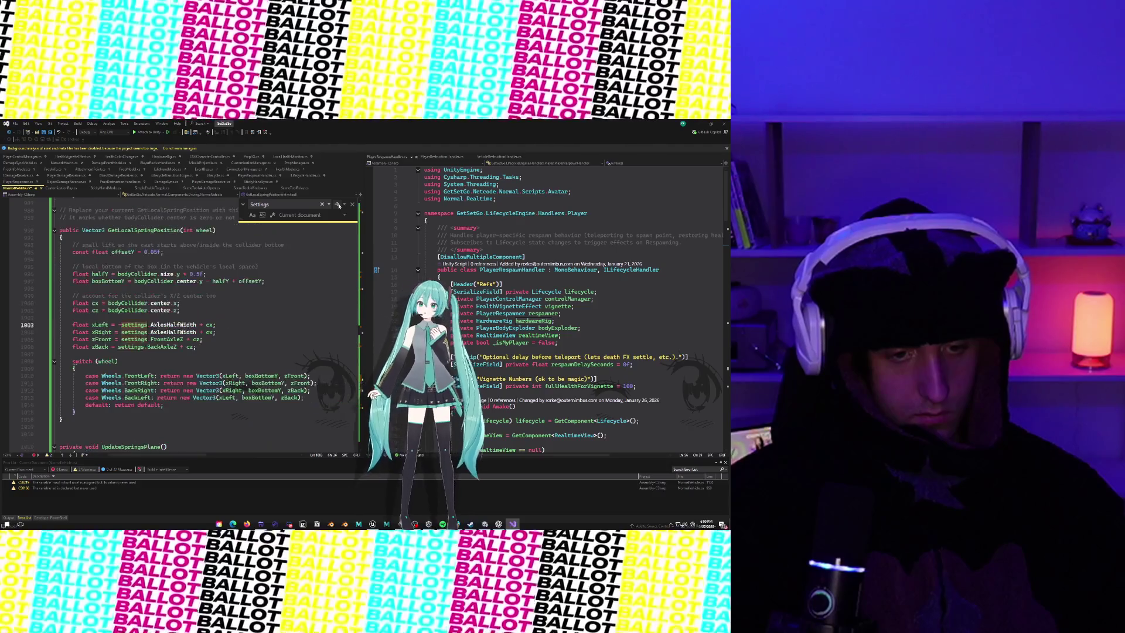
click(339, 206)
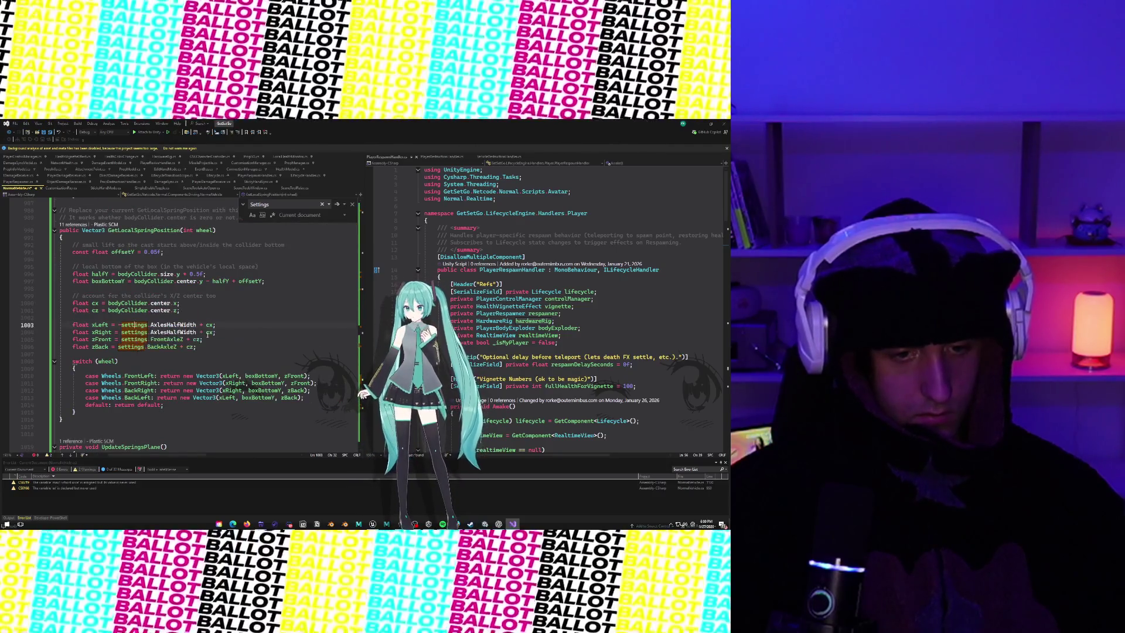
click(243, 338)
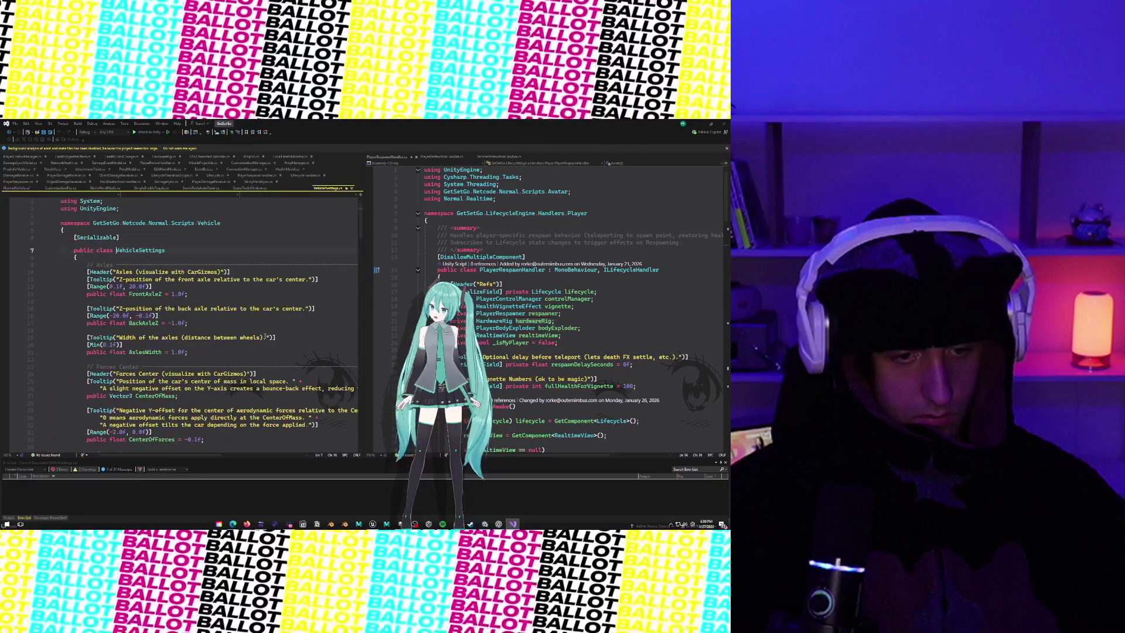
Step: Open VehicleSettings and start a Header named 'Brakeing' after DriftSpeedMultiplier
click(265, 339)
scroll(220, 352, down, 10)
scroll(220, 352, down, 12)
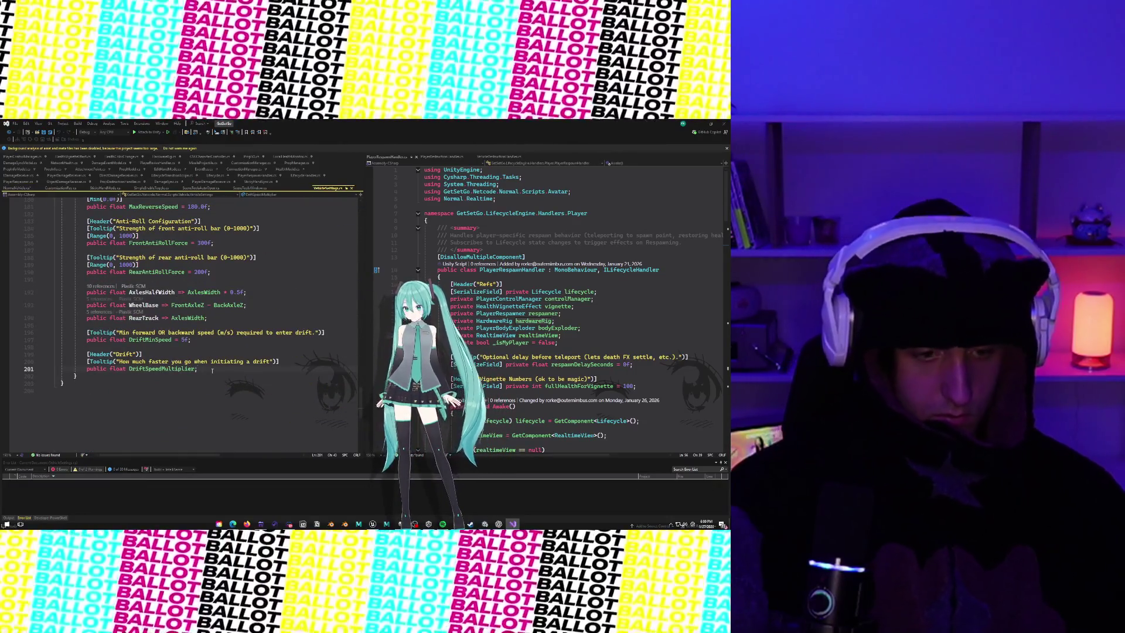
key(Return)
key(Return)
text([Header("Nitro"))
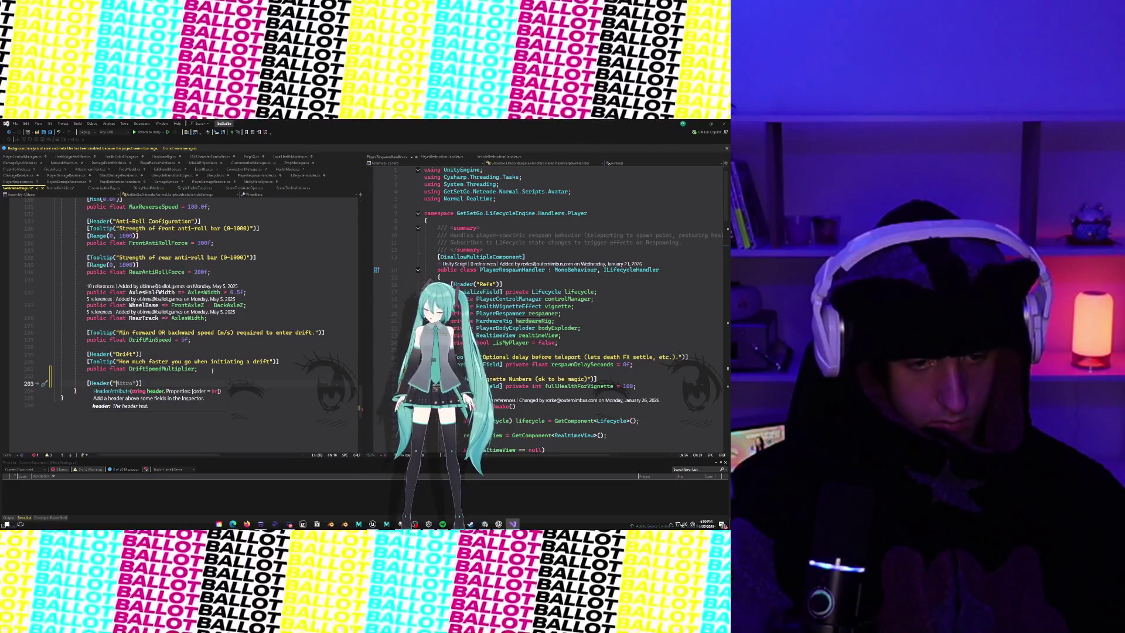
key(BackSpace)
key(BackSpace)
key(BackSpace)
text(Brakeing)
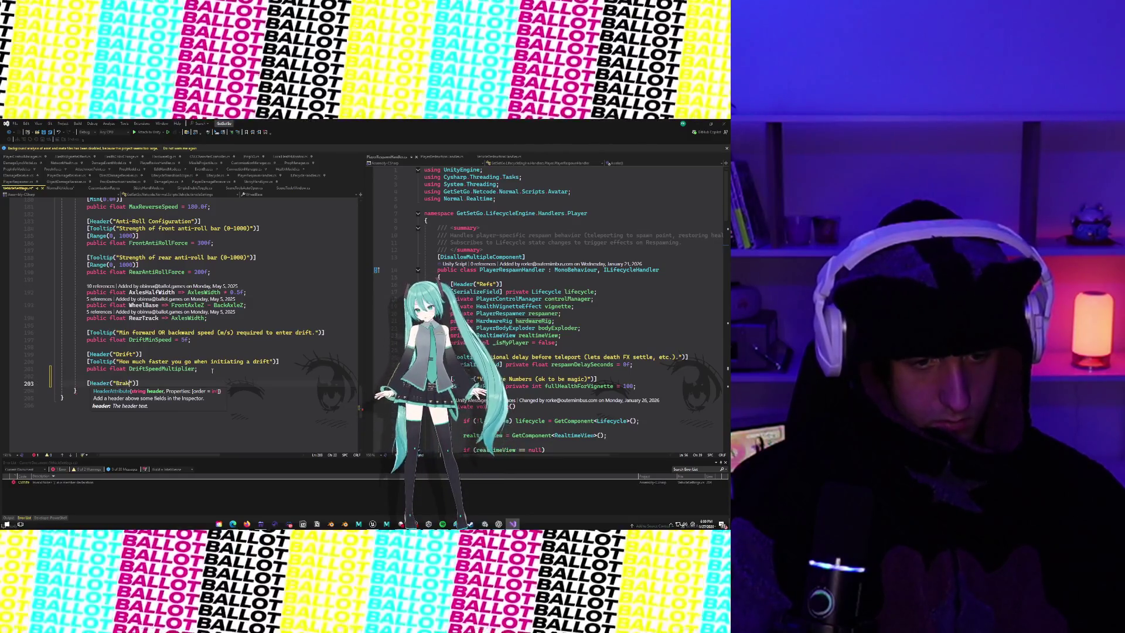
Step: Scroll up through VehicleSettings to review the existing settings sections
scroll(212, 371, up, 6)
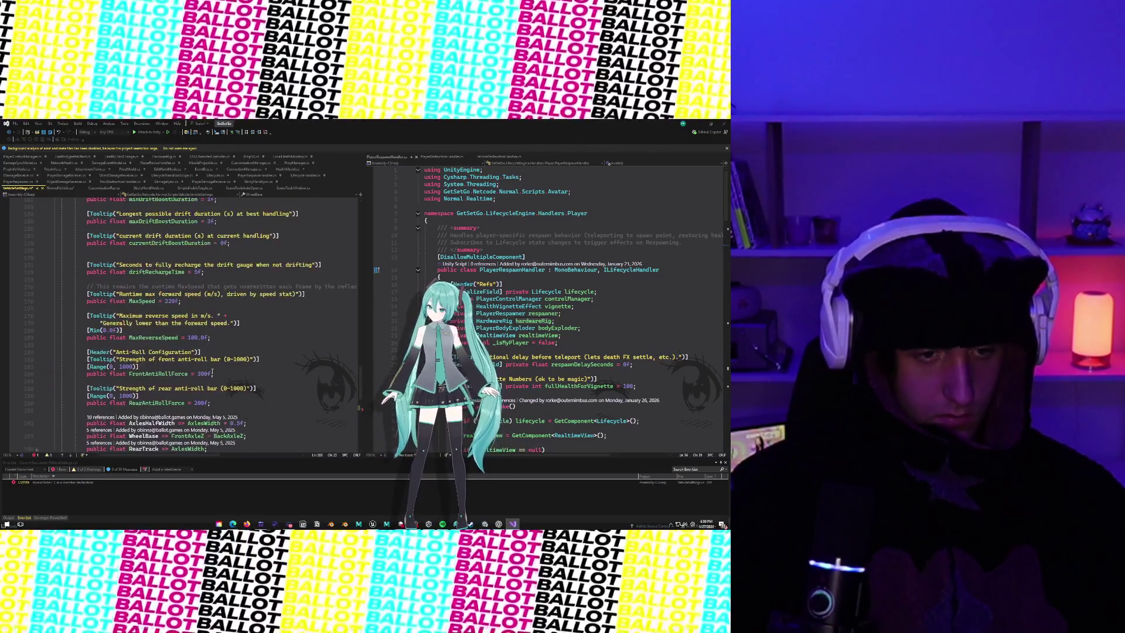
scroll(212, 372, up, 8)
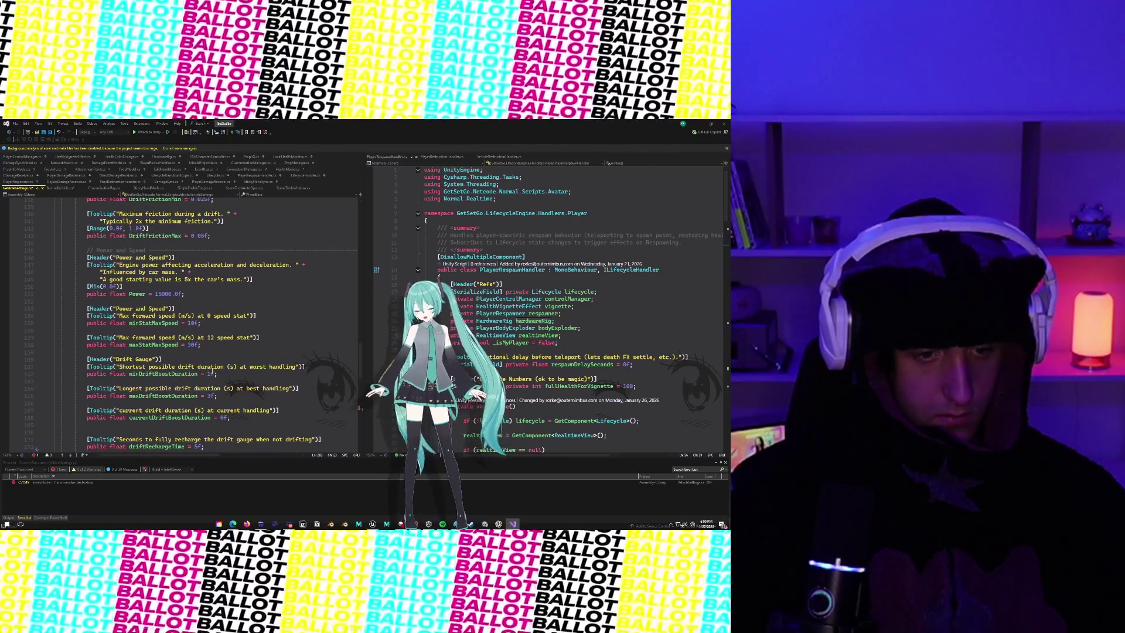
scroll(212, 369, up, 4)
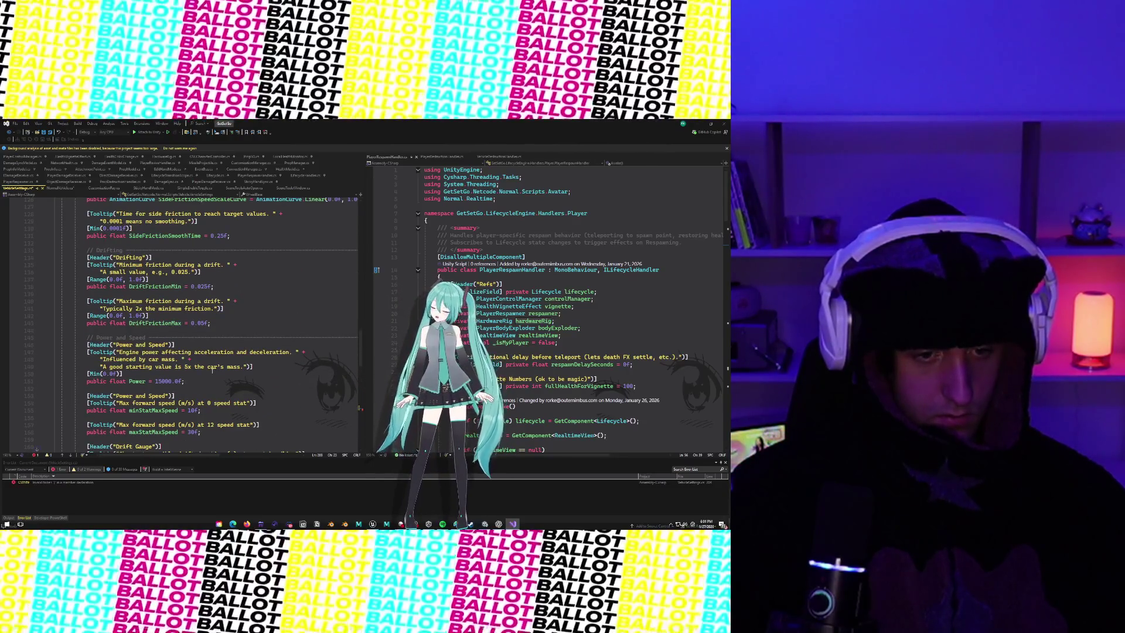
scroll(212, 371, up, 8)
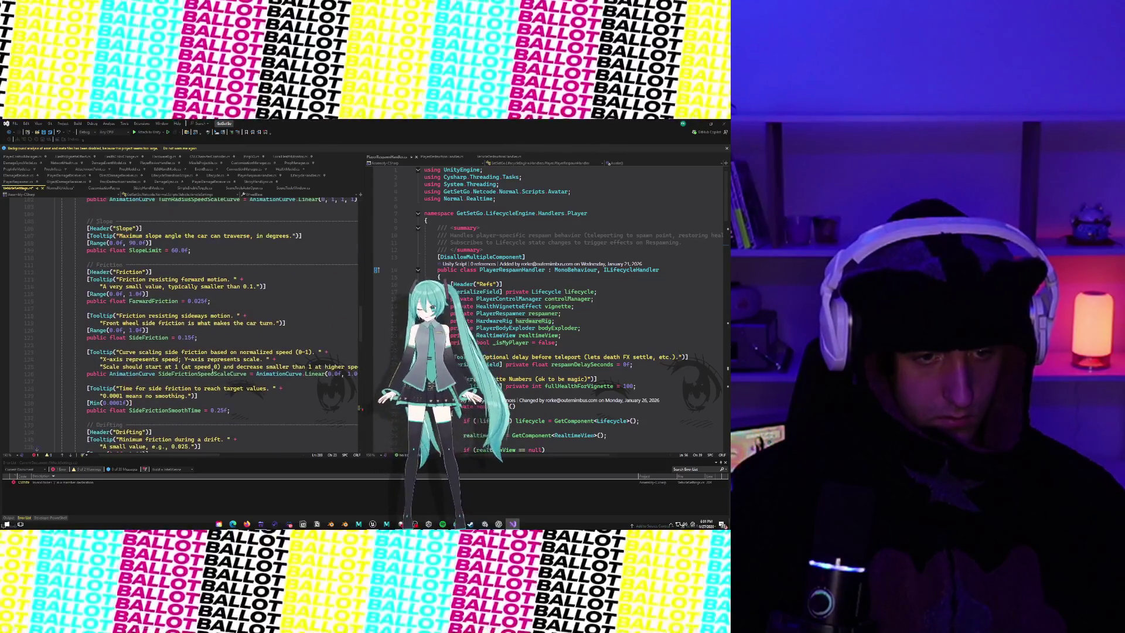
scroll(212, 370, up, 16)
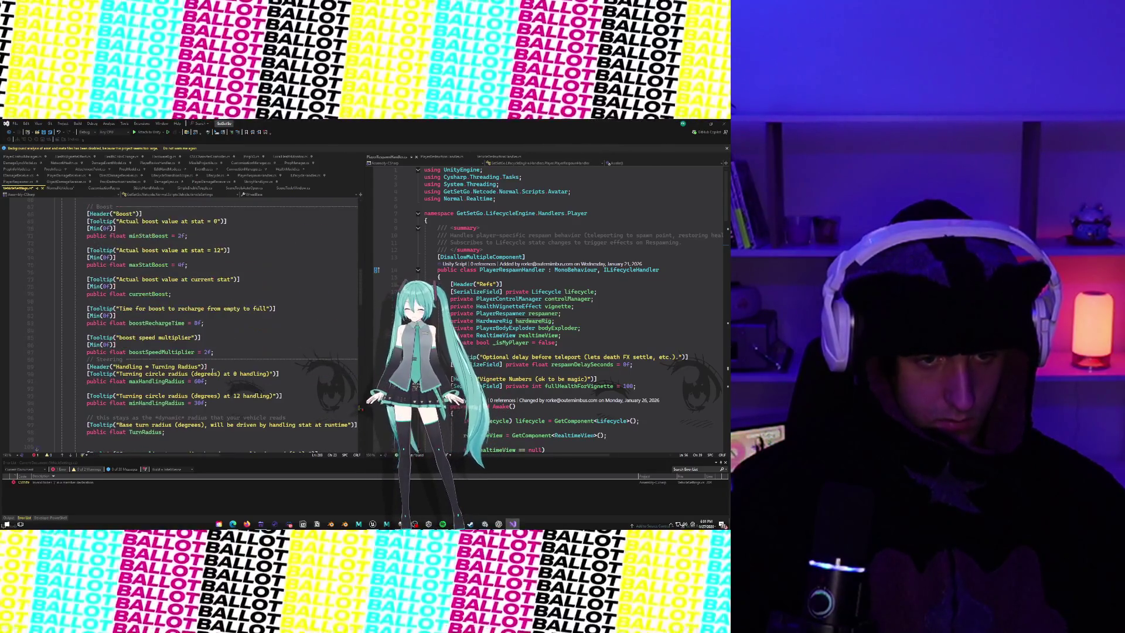
scroll(212, 370, up, 15)
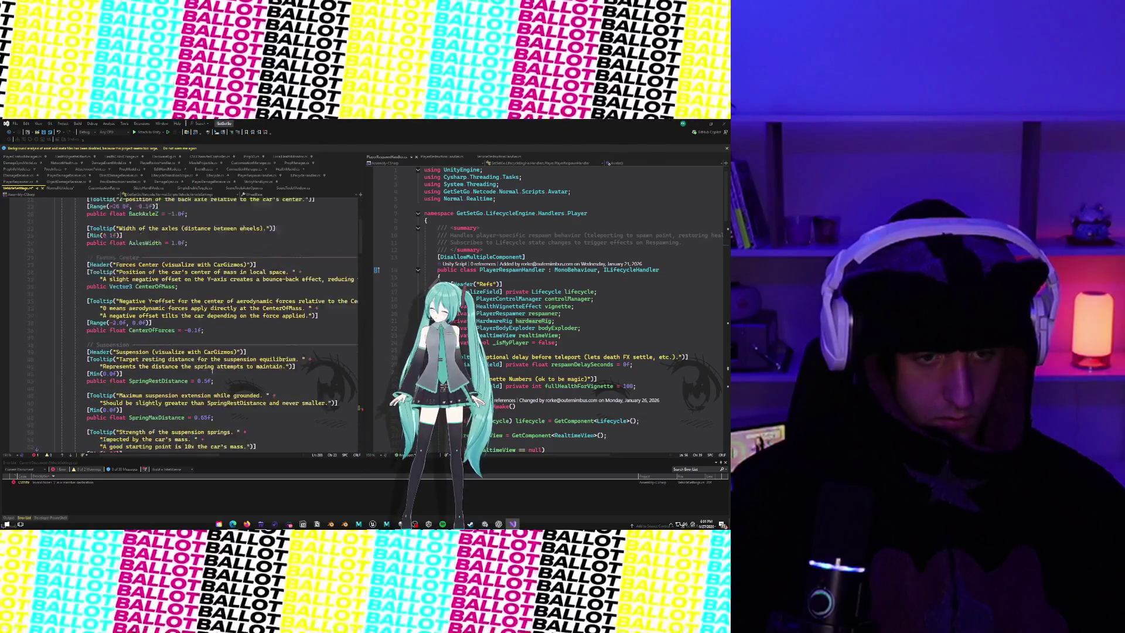
scroll(212, 370, down, 20)
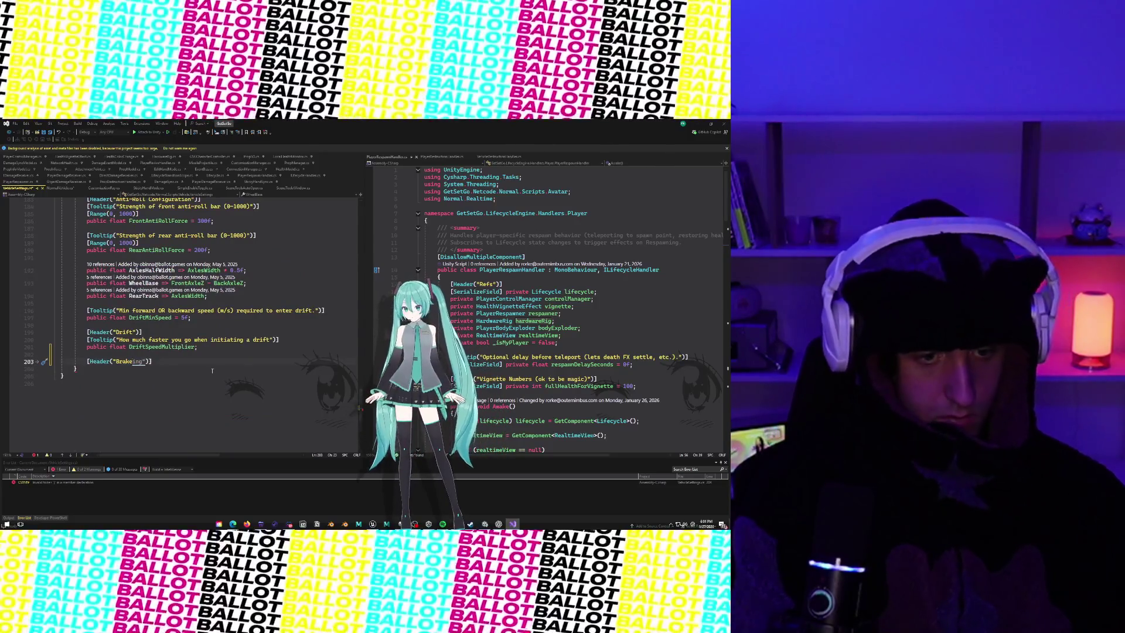
Step: Rename the header to 'Brake Strength' and add a tooltip about braking force relative to vehicle mass
key(BackSpace)
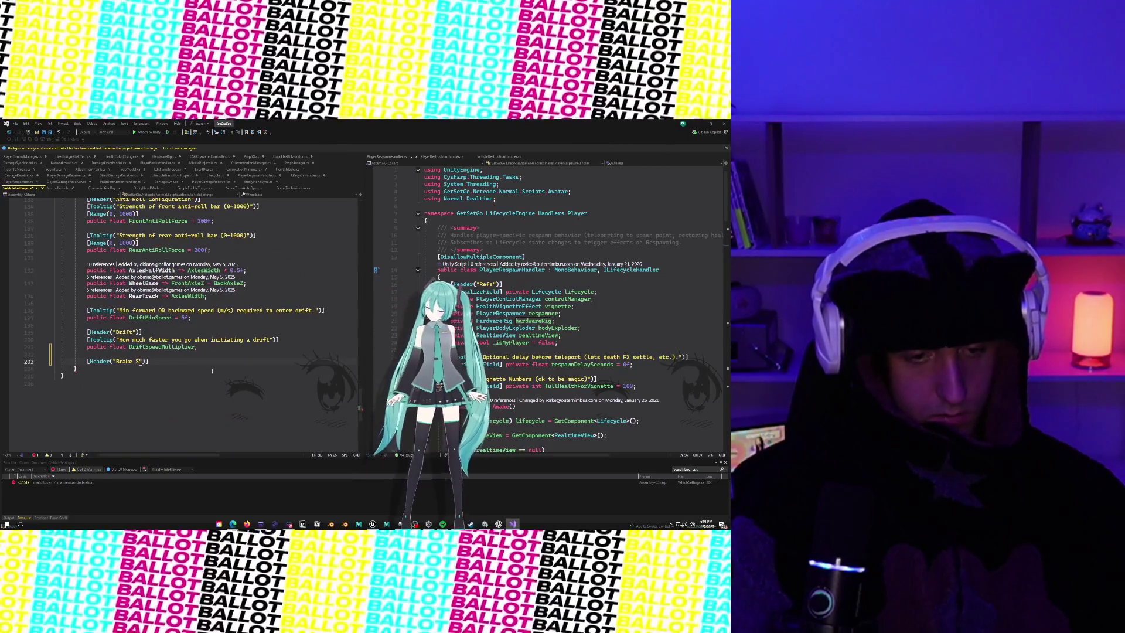
text(trength")])
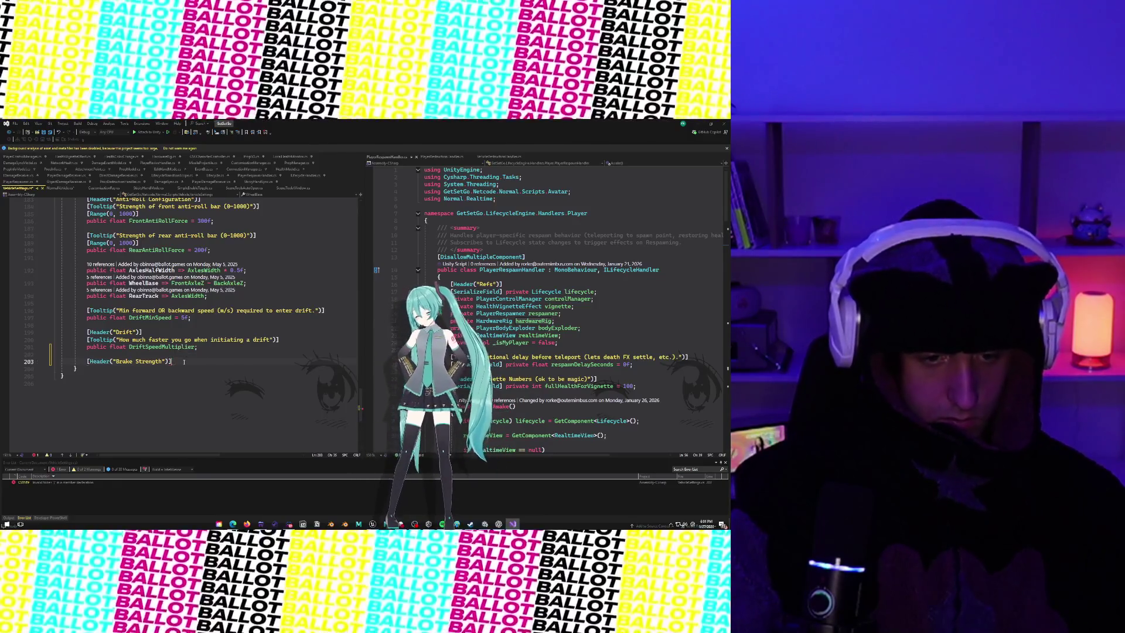
key(Return)
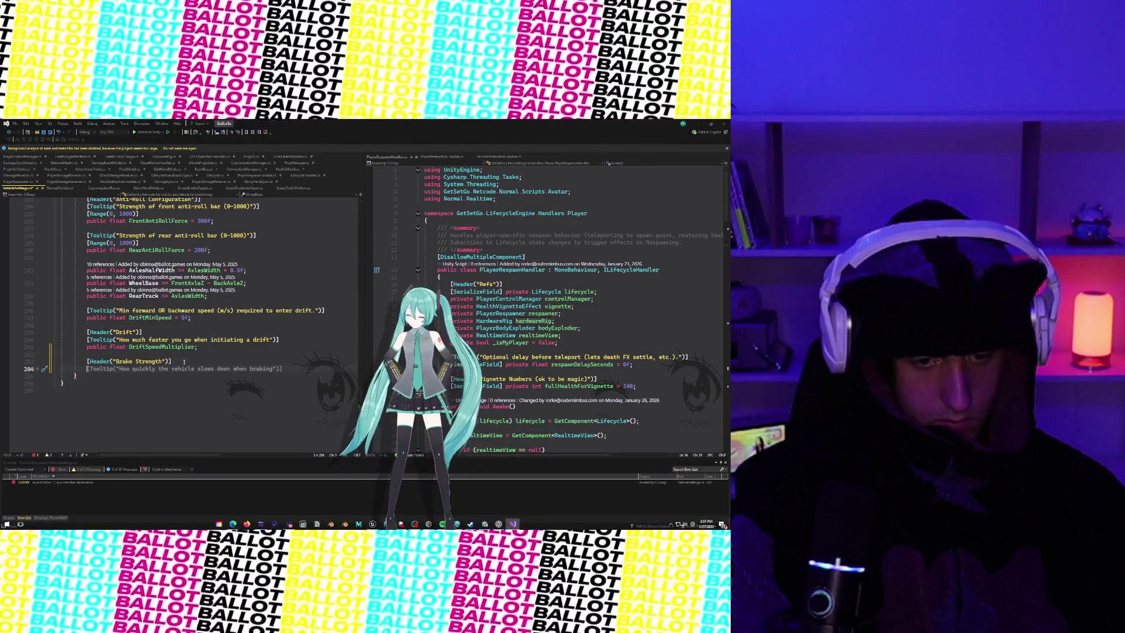
key(Tab)
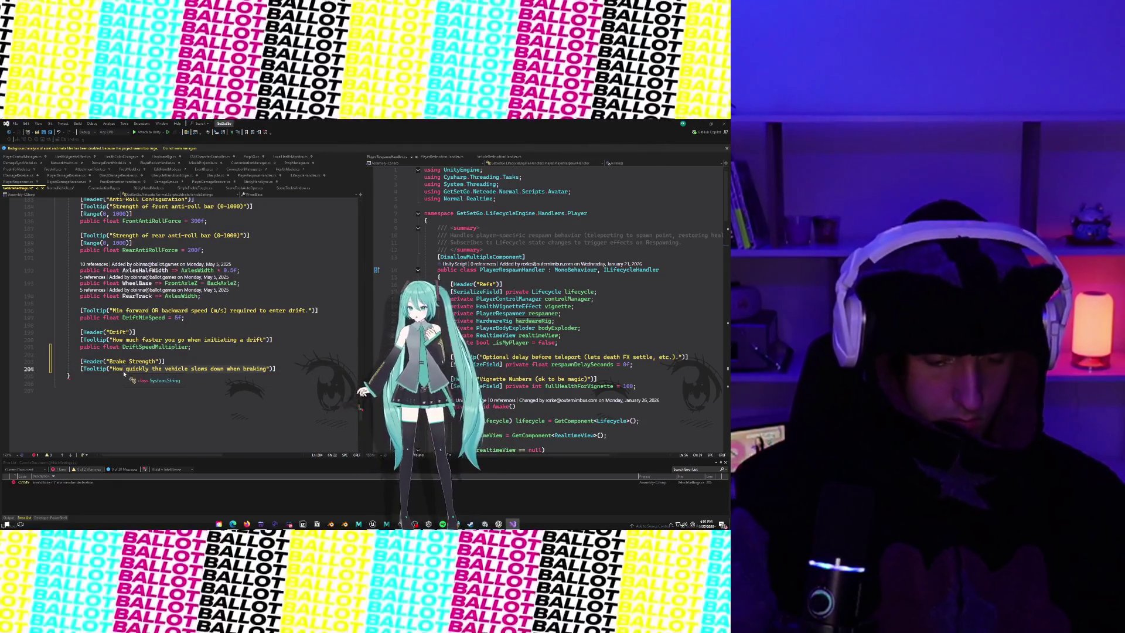
key(ctrl+Delete)
key(ctrl+Delete)
key(ctrl+Delete)
text(strong the brak)
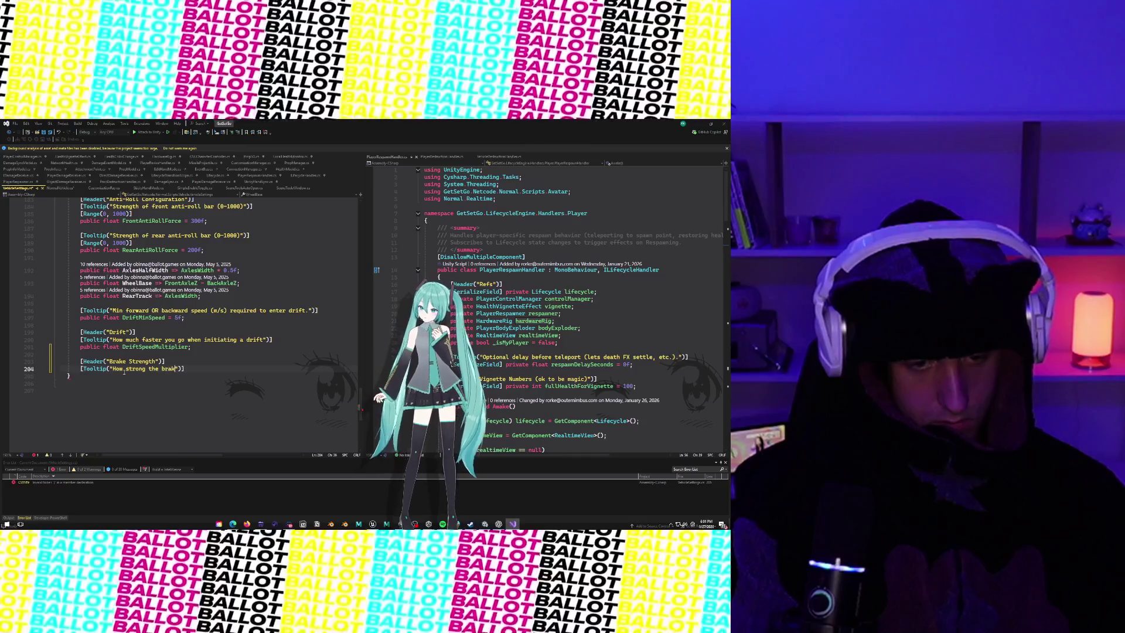
text(for)
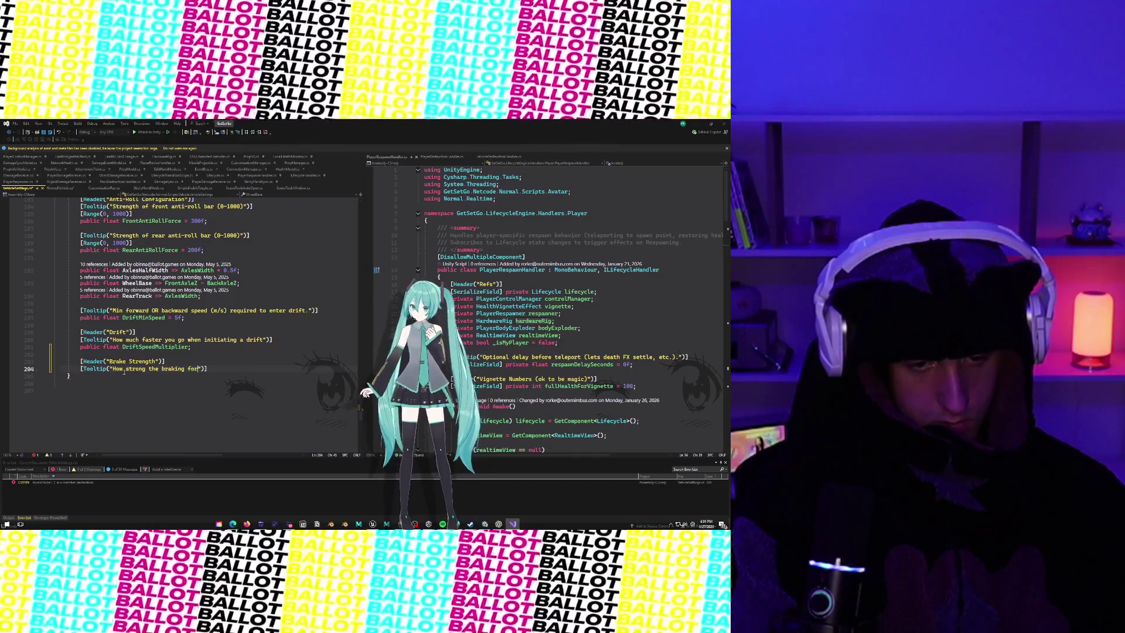
text((braking for e )
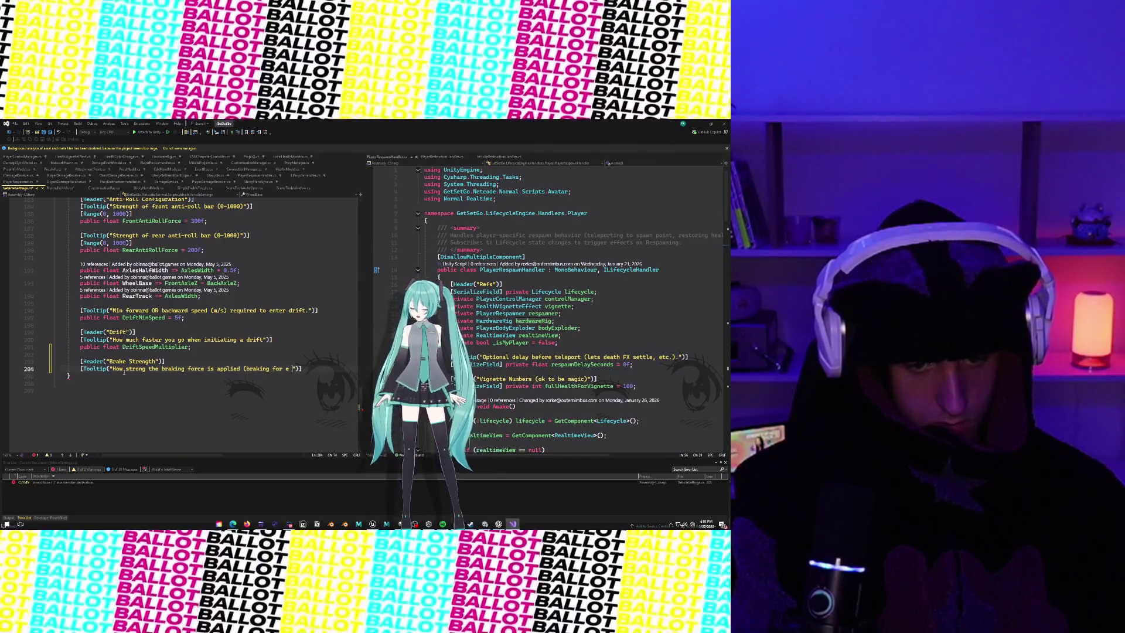
text(still con)
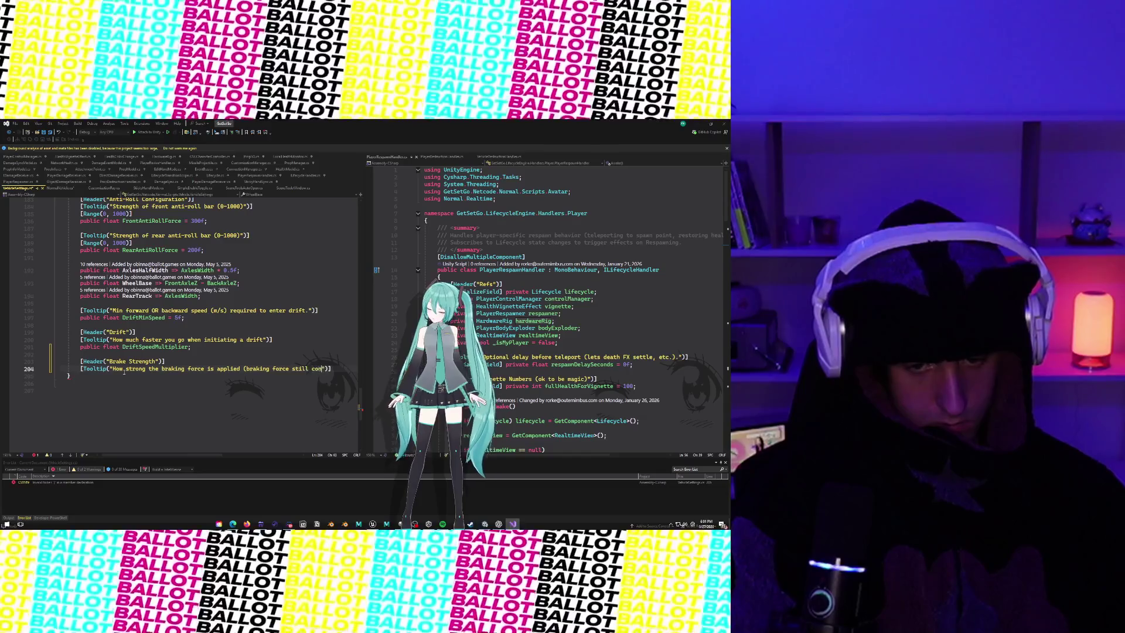
text(ass )
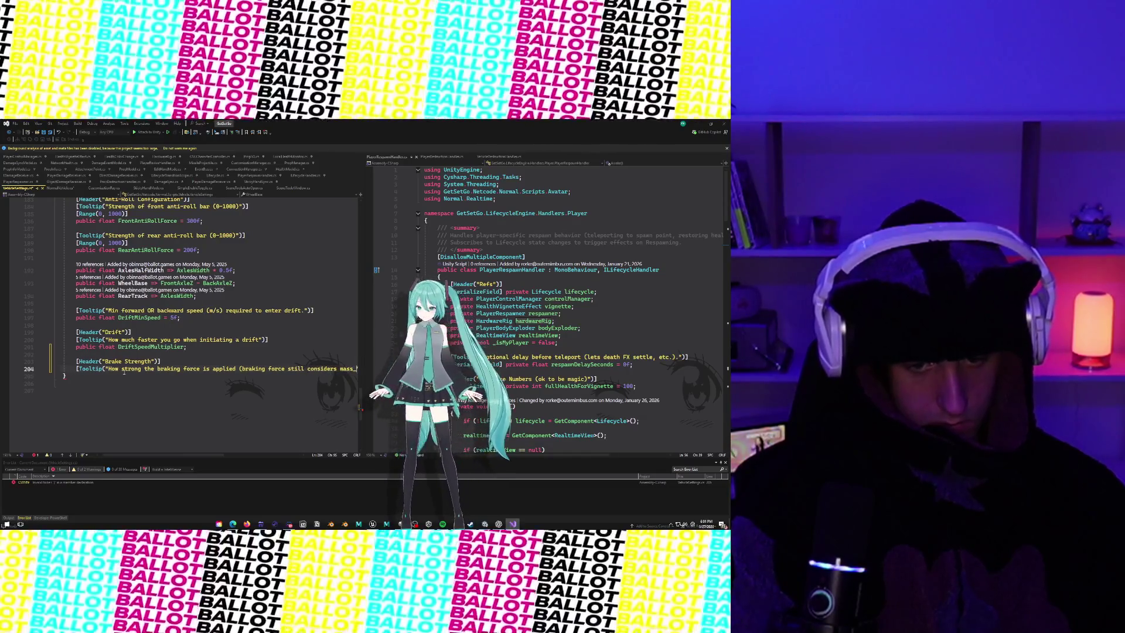
text(of the )
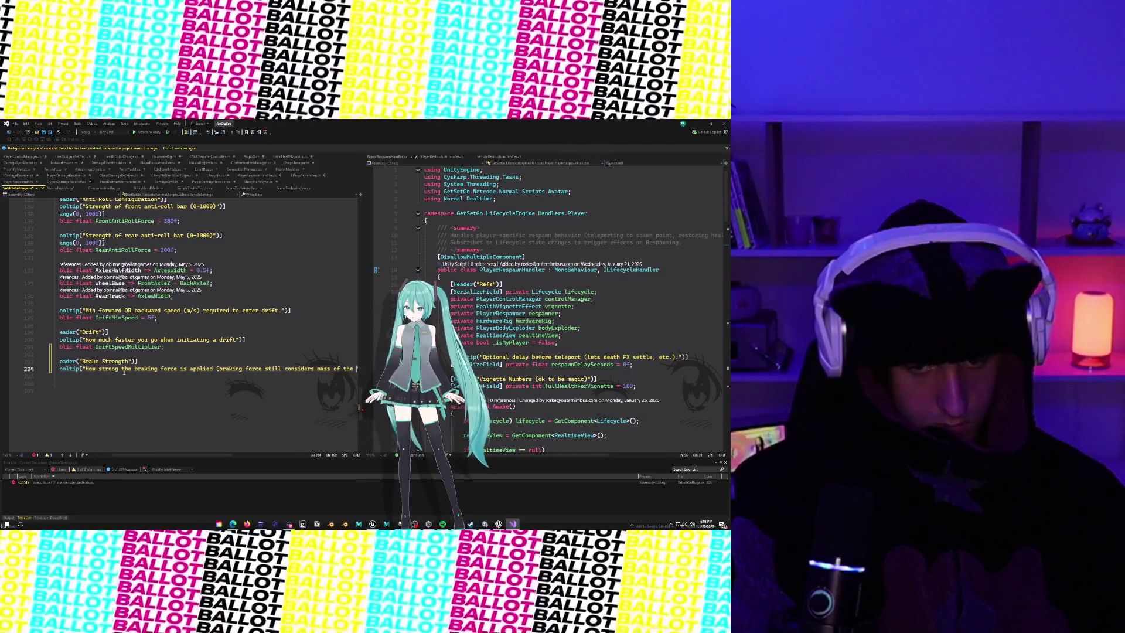
text(vehicle)
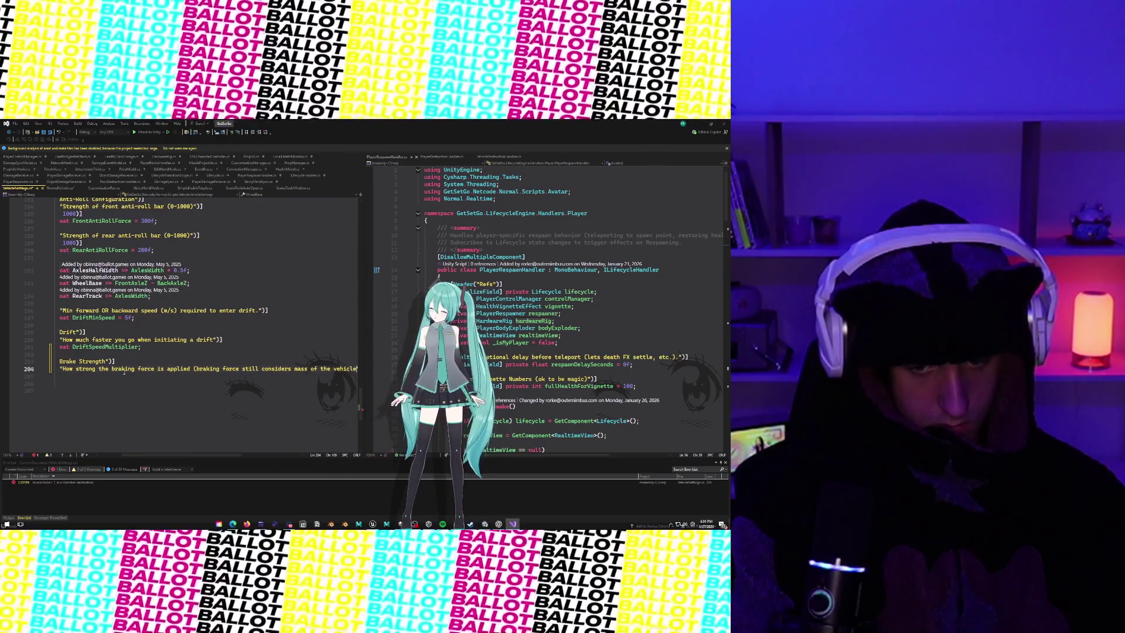
text())
scroll(125, 371, up, 4)
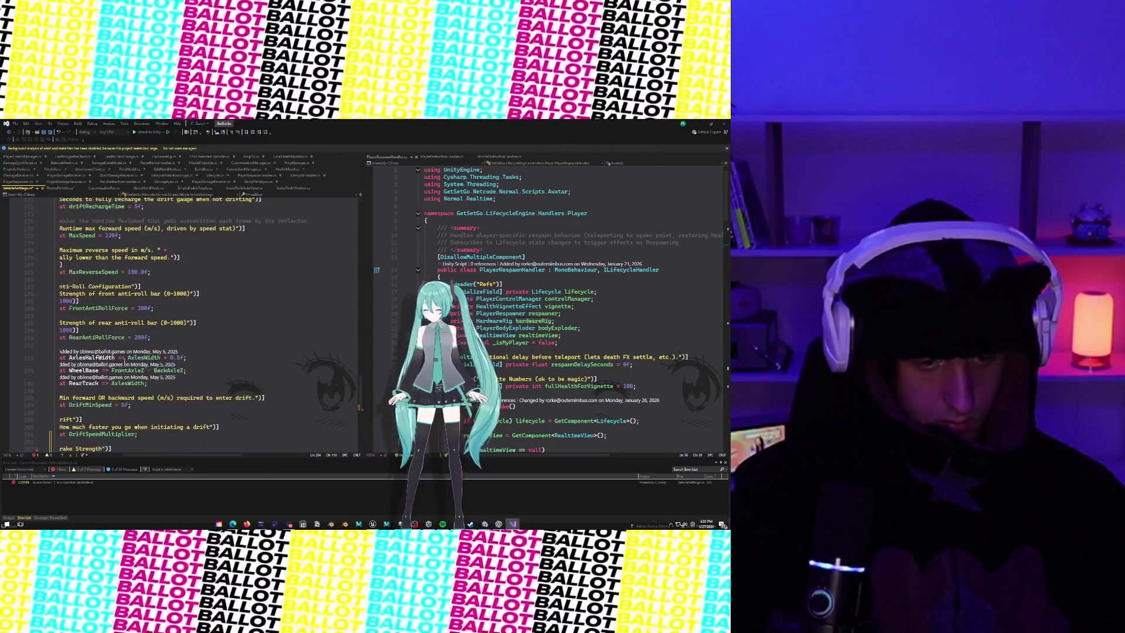
Step: Type 'public float BrakeStrength = 12f;' on line 205 below the Brake Strength tooltip
scroll(124, 365, down, 5)
scroll(176, 398, left, 3)
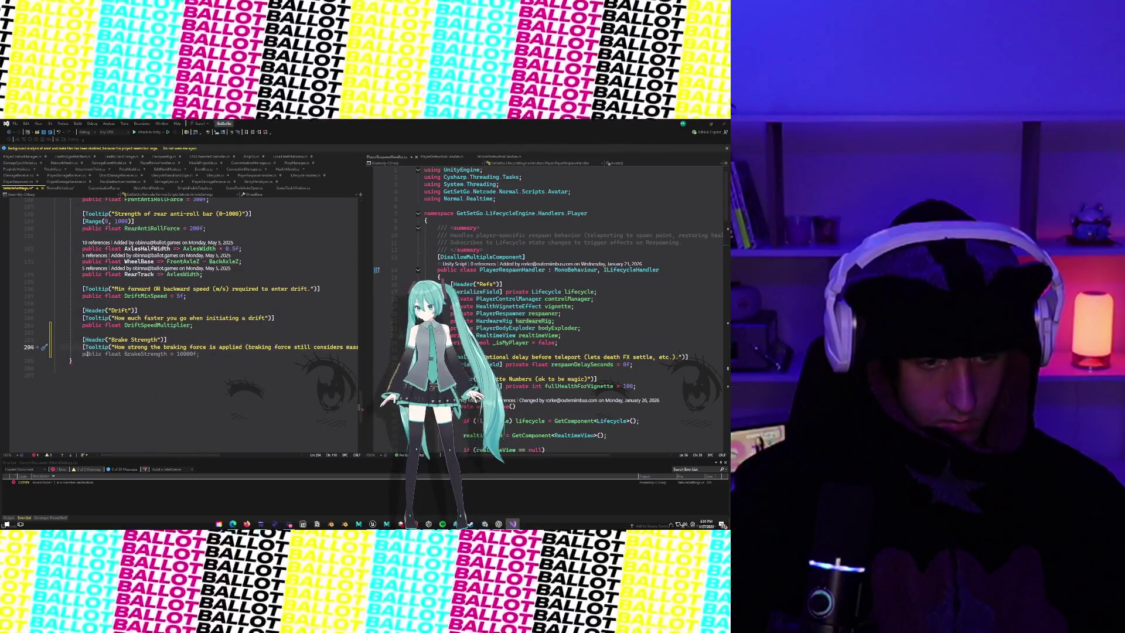
key(Down)
scroll(207, 360, right, 4)
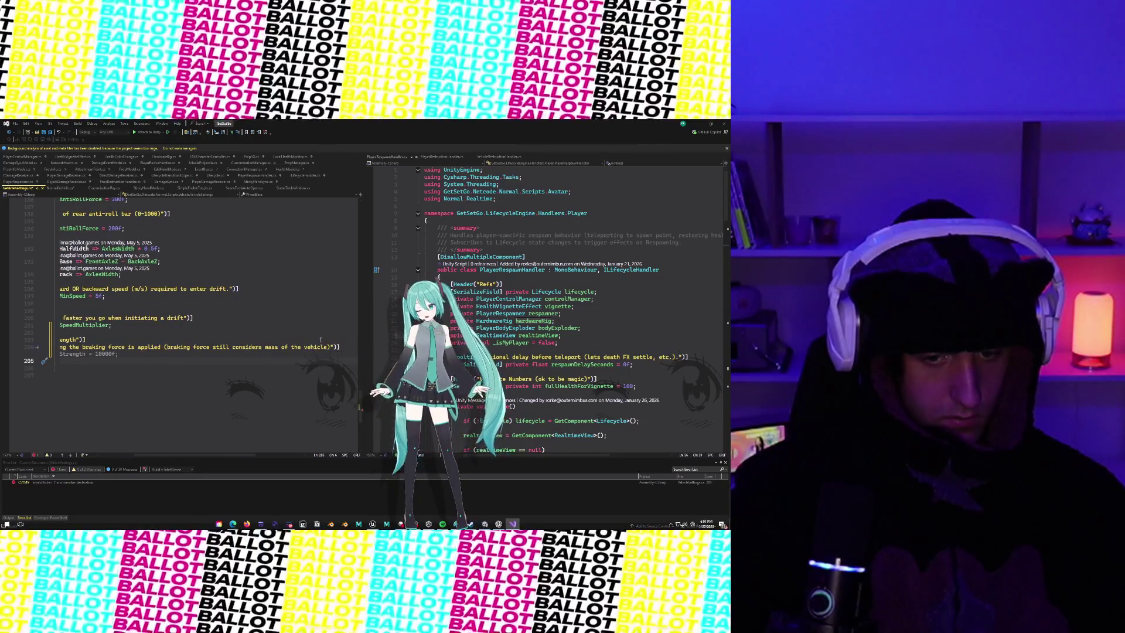
key(Escape)
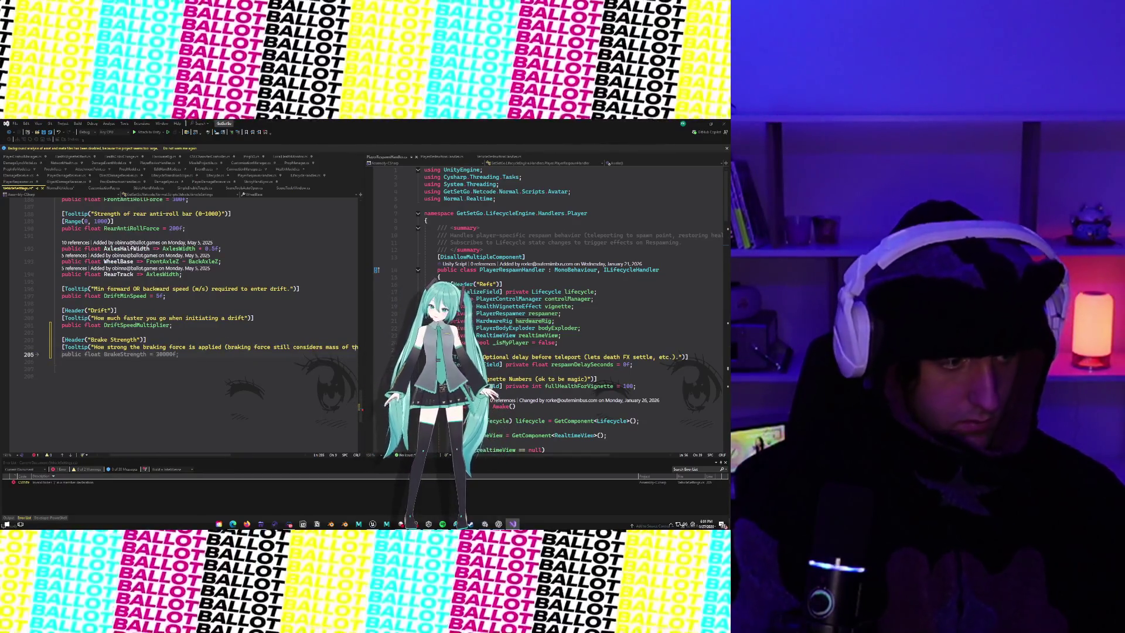
text(public float B)
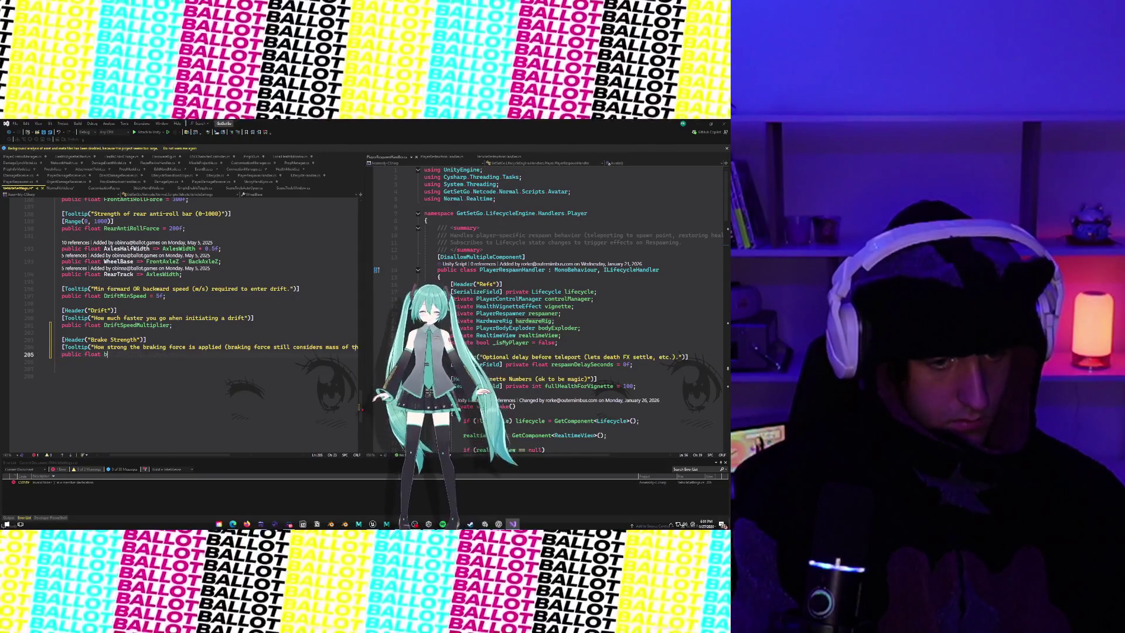
text(rakeSt)
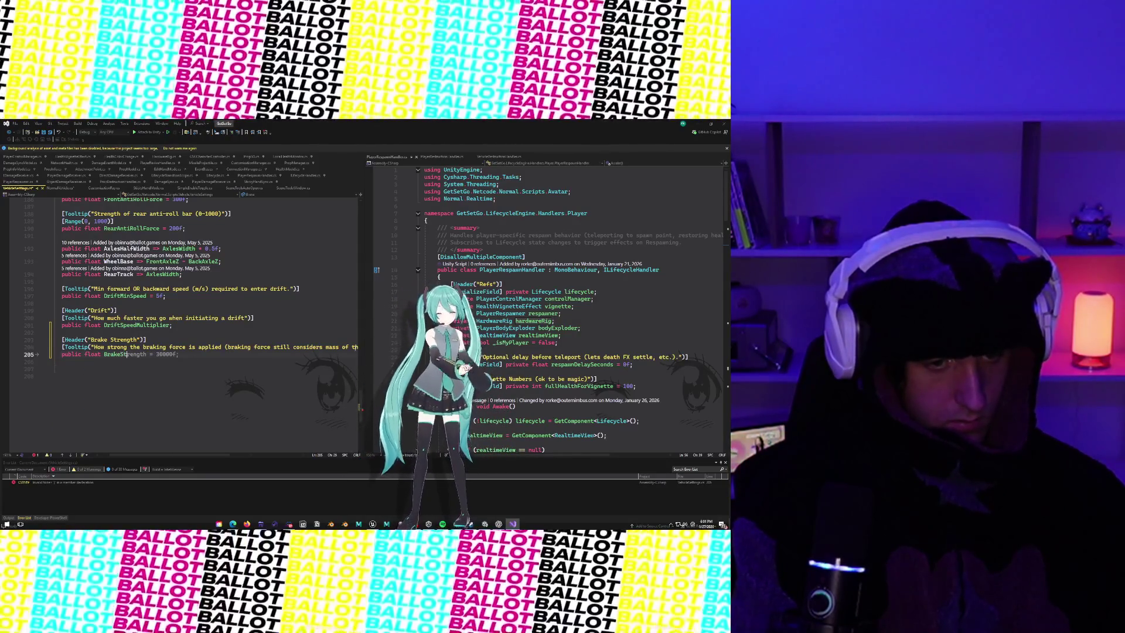
text(rength = )
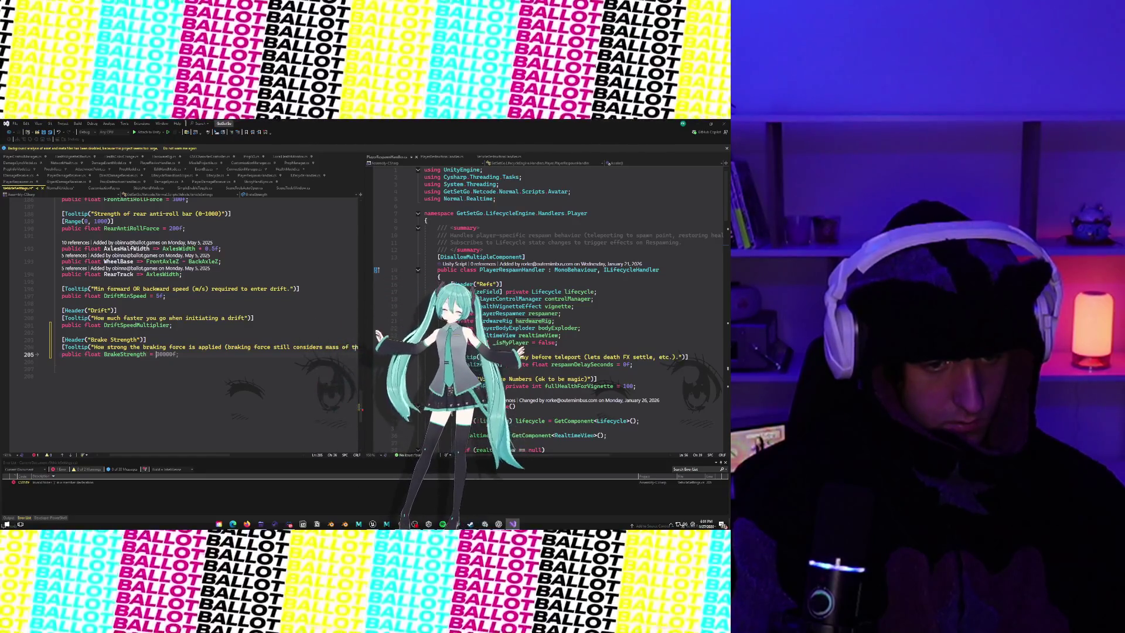
text(12)
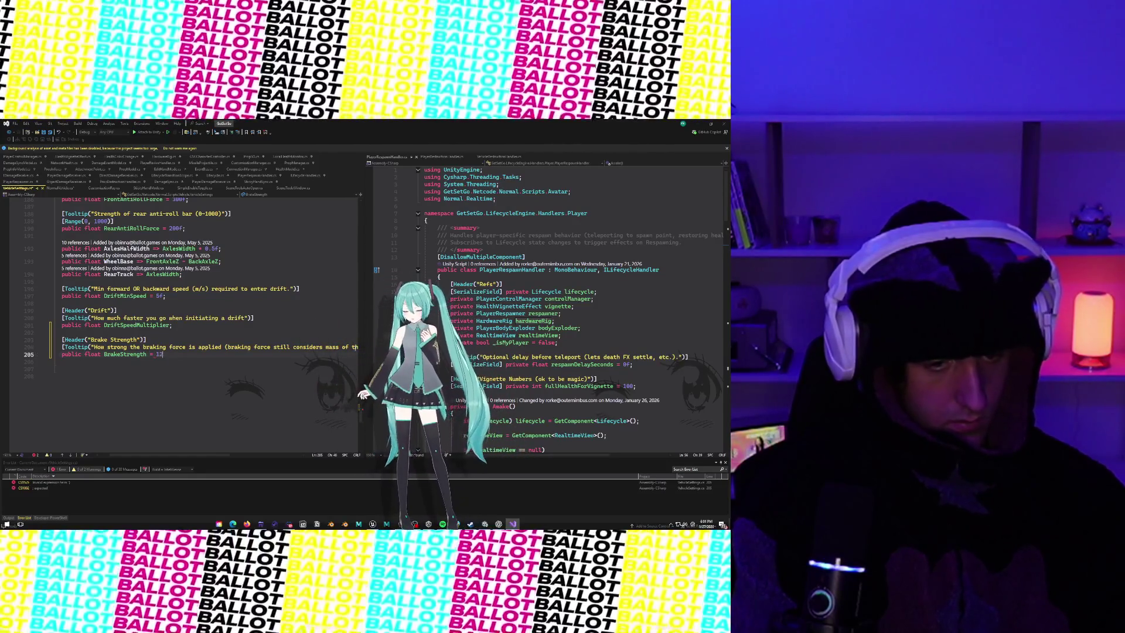
text(f;)
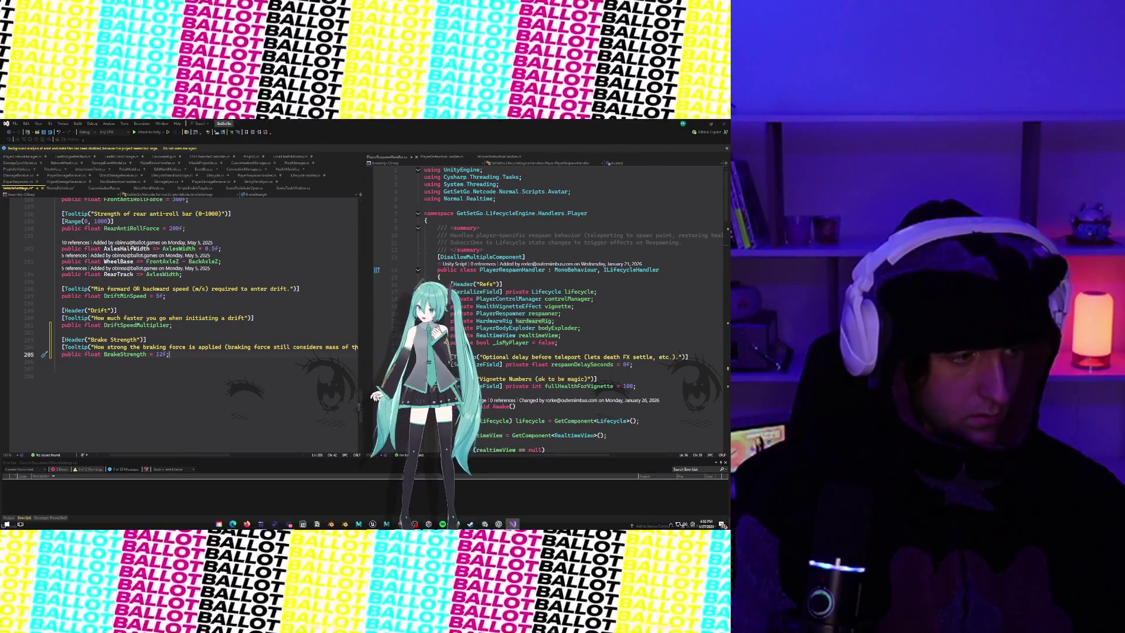
drag(92, 347, 355, 350)
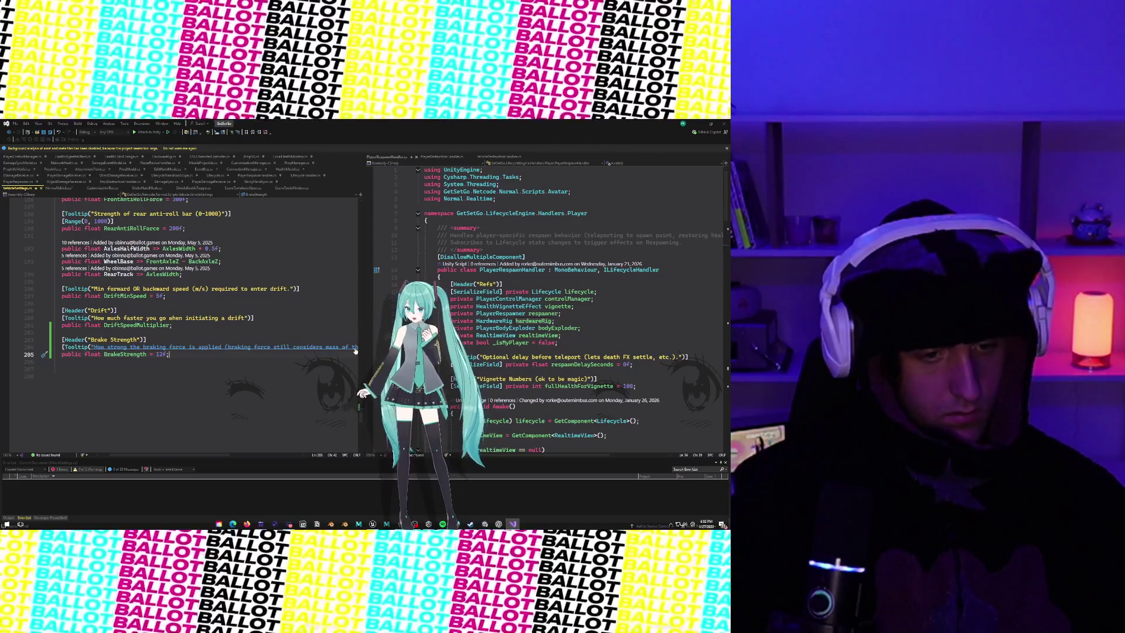
click(263, 358)
Step: Switch to NormalVehicle.cs and search the code for 'brake'
key(ctrl+Tab)
key(ctrl+f)
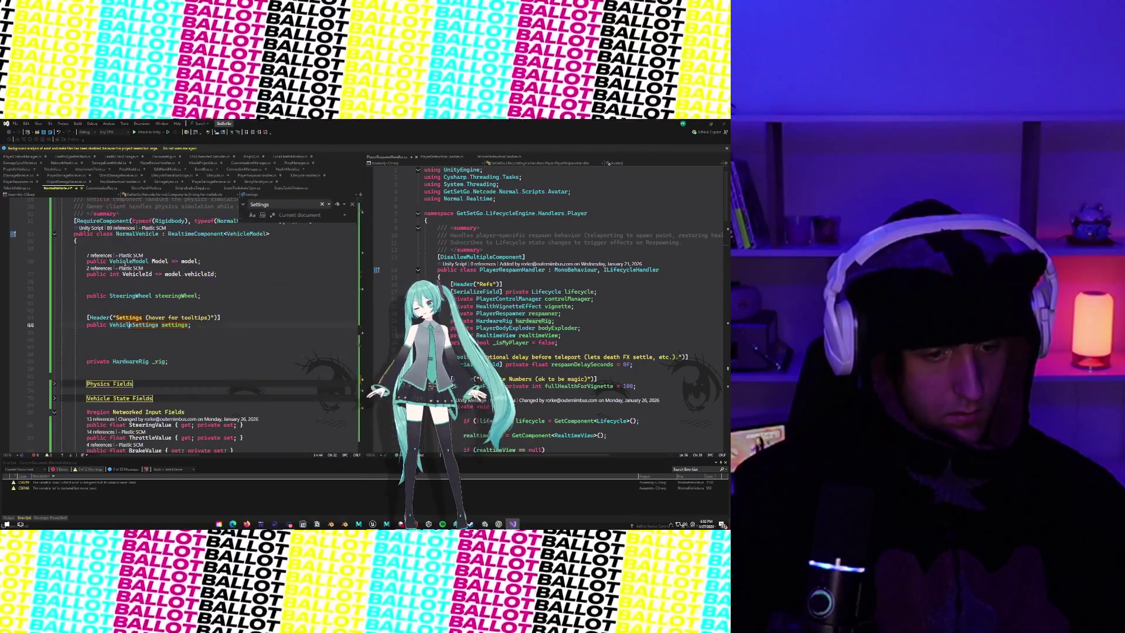
scroll(204, 376, down, 3)
scroll(204, 377, down, 20)
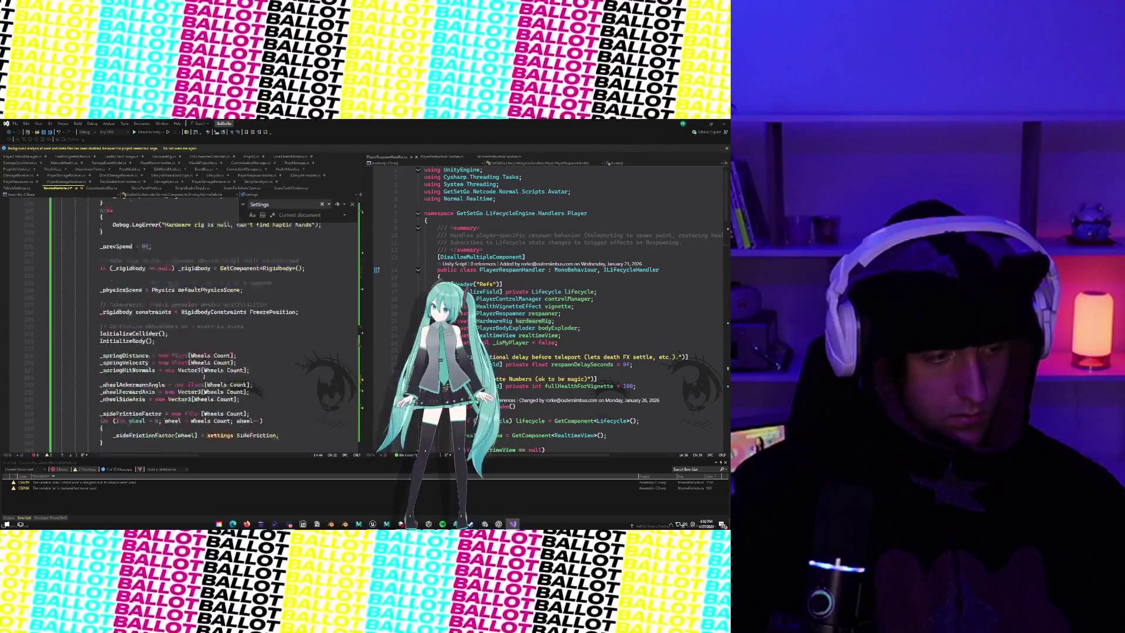
scroll(204, 377, down, 15)
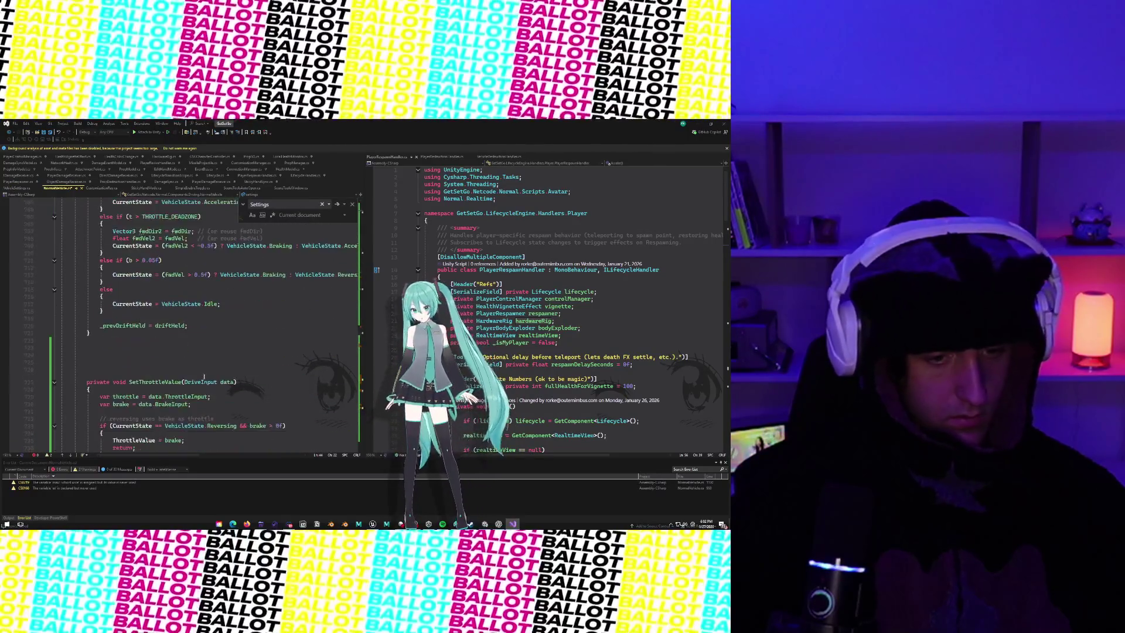
click(270, 204)
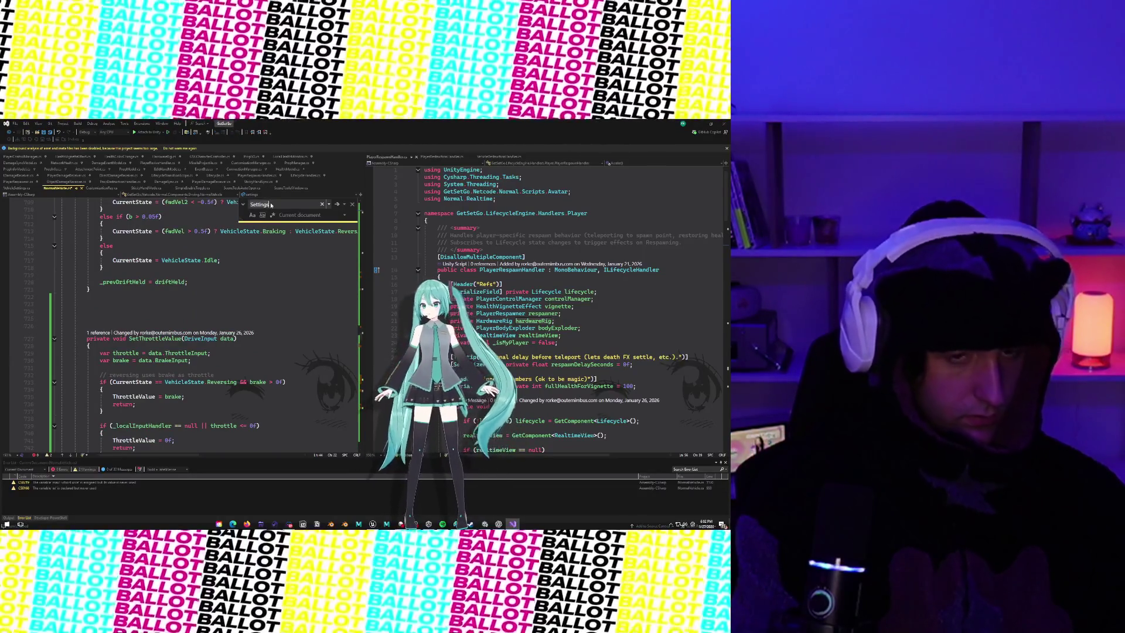
text(brake)
key(BackSpace)
key(BackSpace)
key(BackSpace)
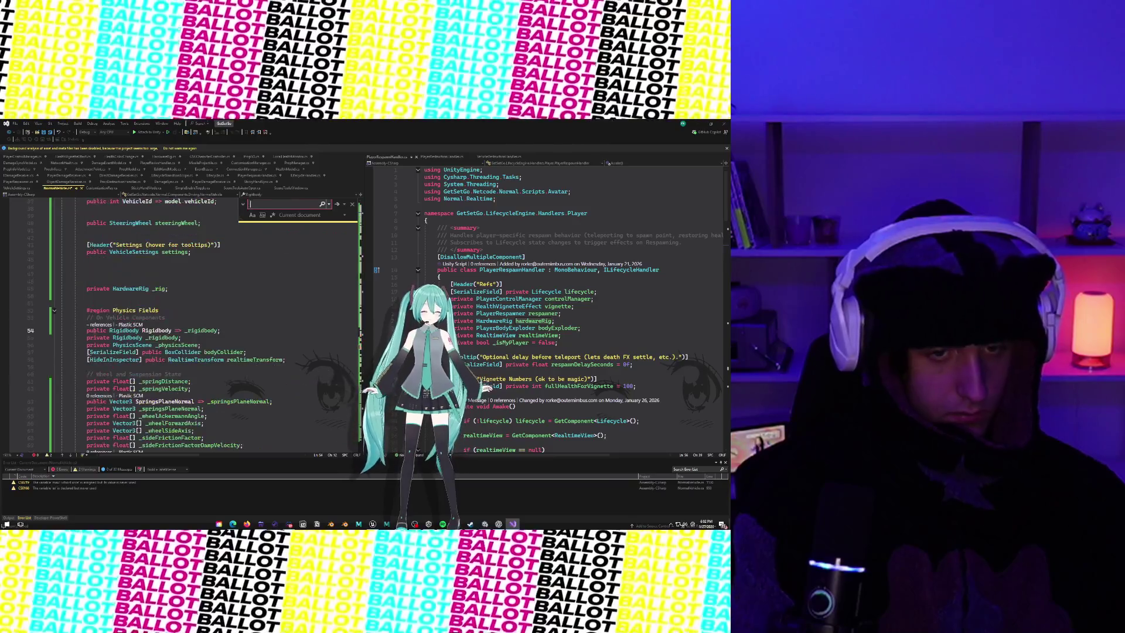
text(rake)
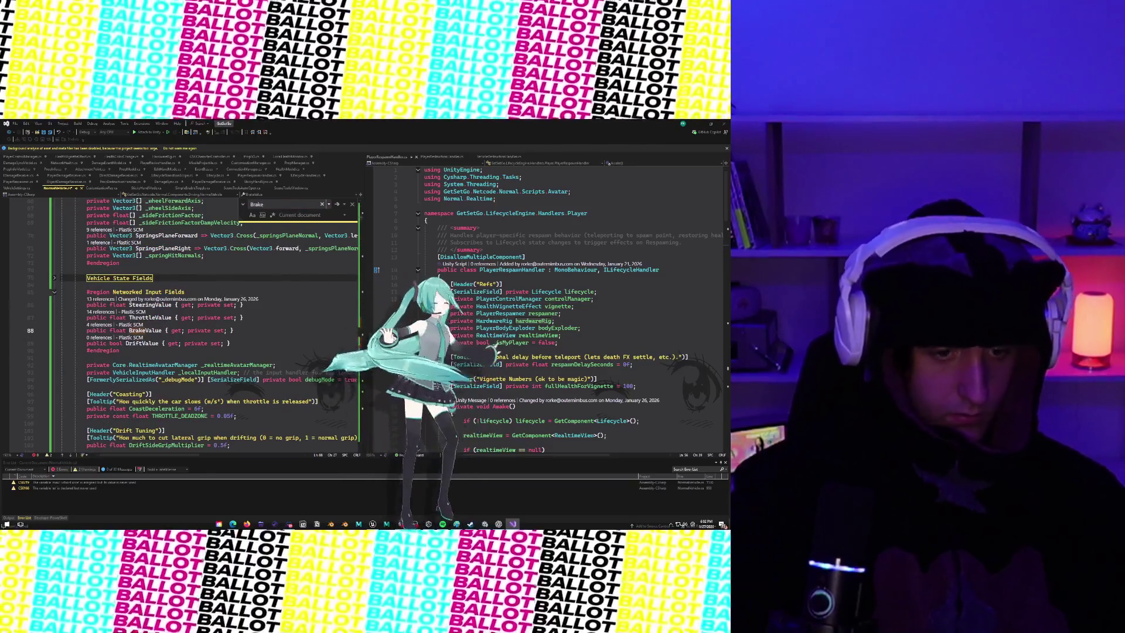
Step: Step through the brake matches to SetBrakeValue and place the caret on brakeForce in the wheel force call
click(337, 206)
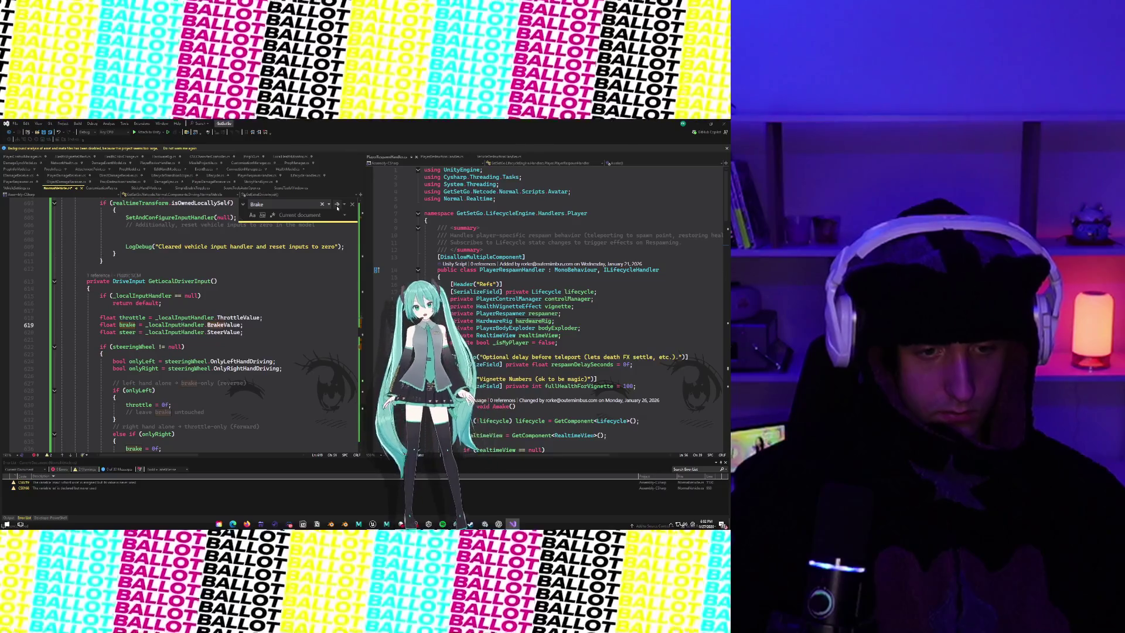
click(337, 206)
click(337, 207)
click(337, 206)
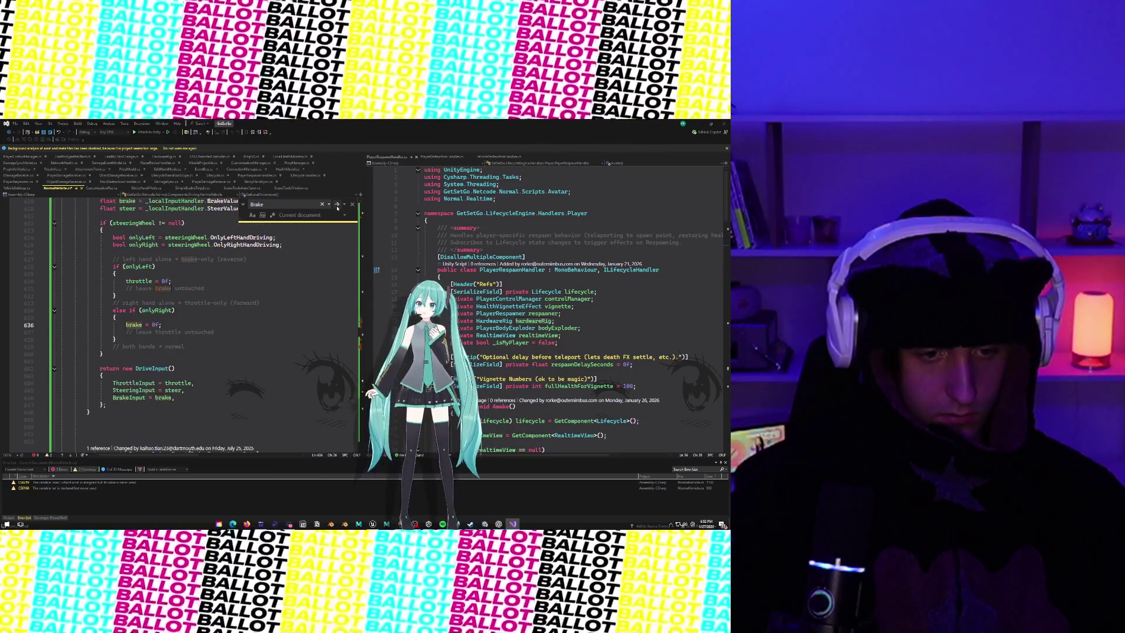
click(338, 207)
click(337, 206)
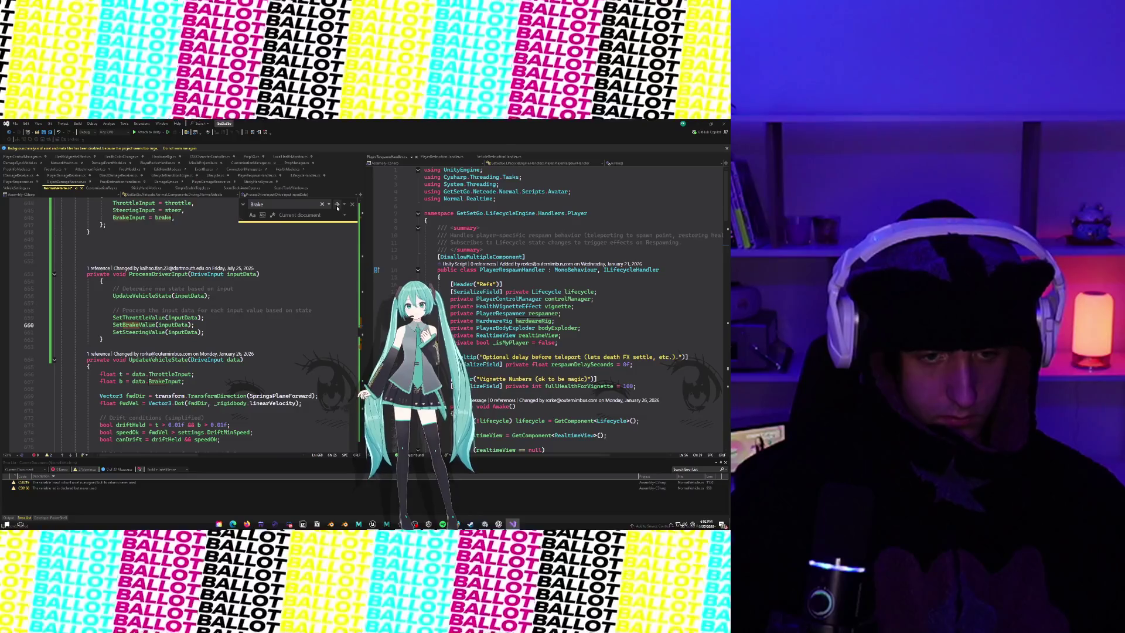
click(337, 206)
click(338, 206)
click(337, 206)
click(337, 206)
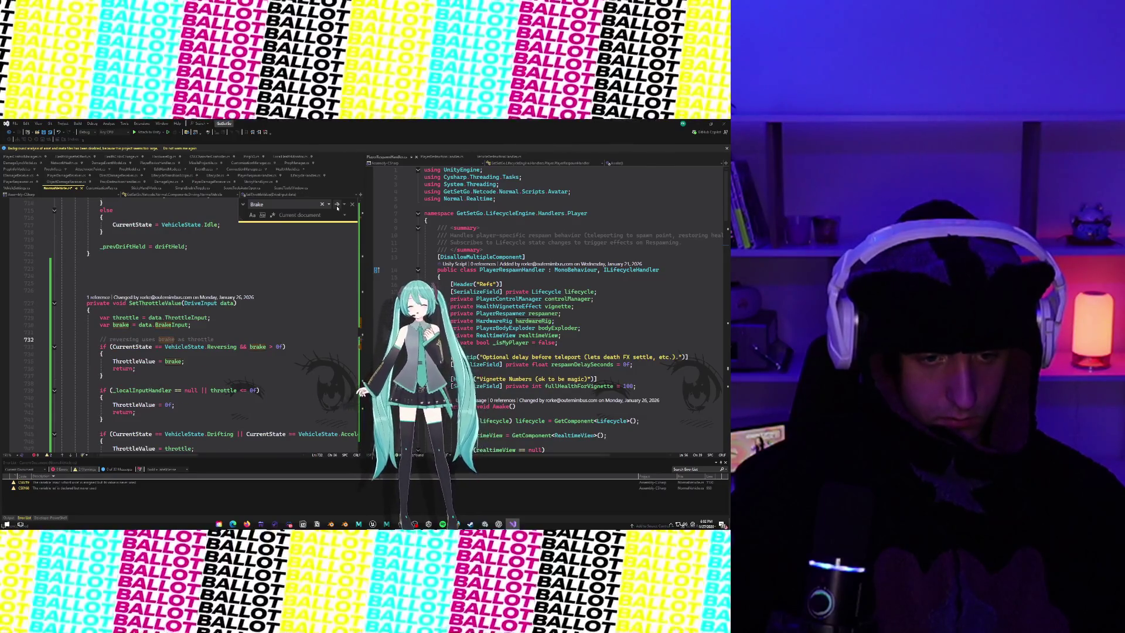
click(338, 206)
click(337, 206)
click(338, 206)
click(338, 207)
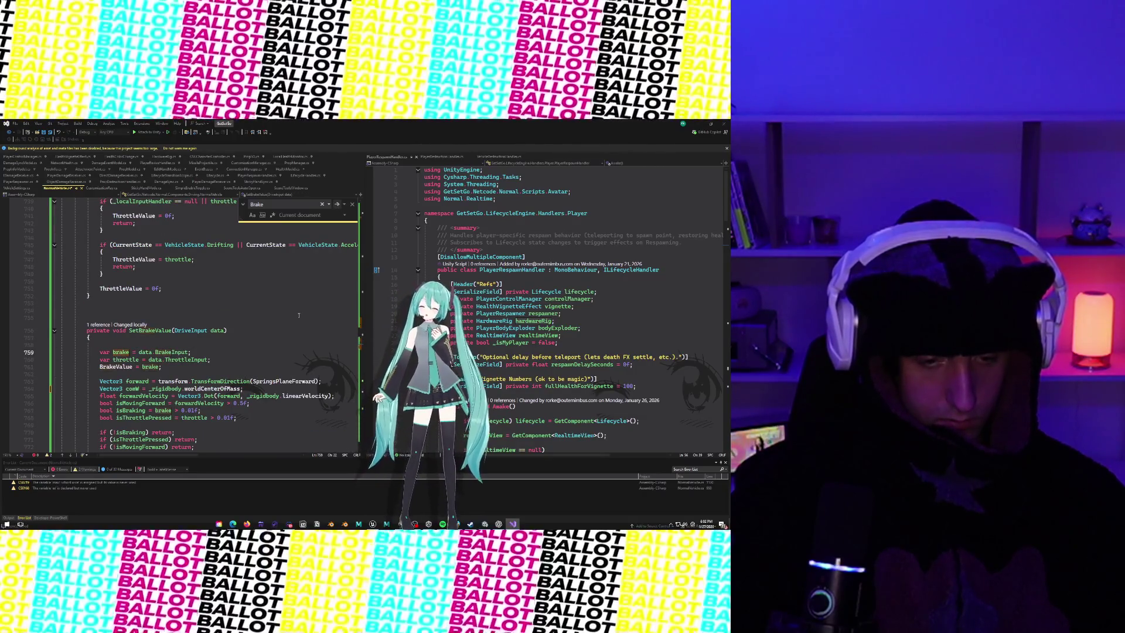
scroll(299, 315, down, 6)
click(253, 367)
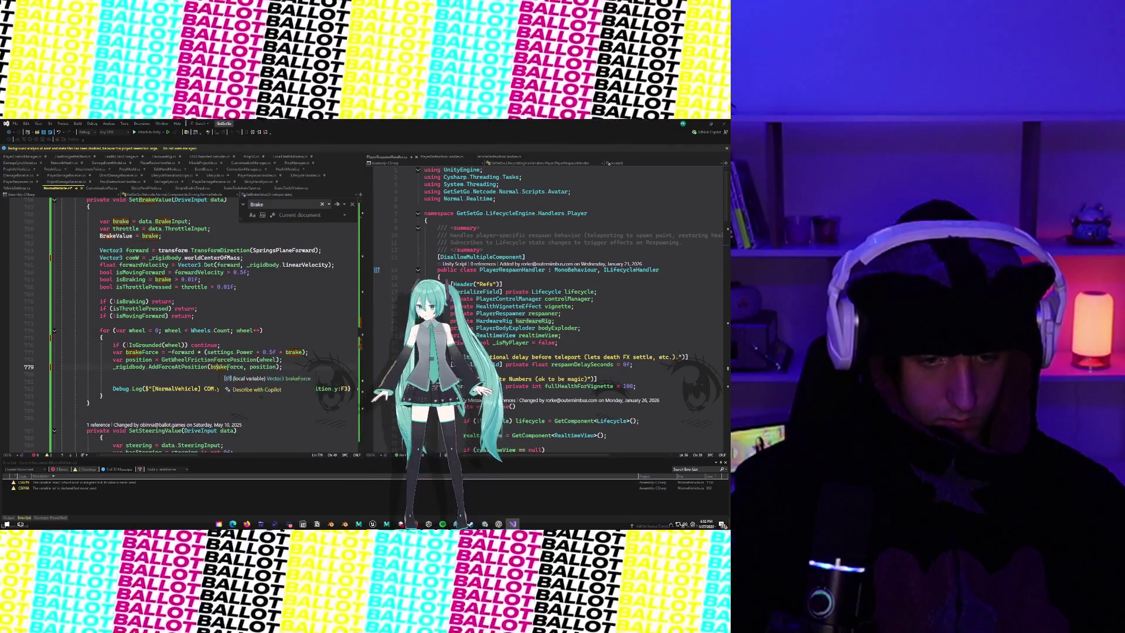
click(227, 367)
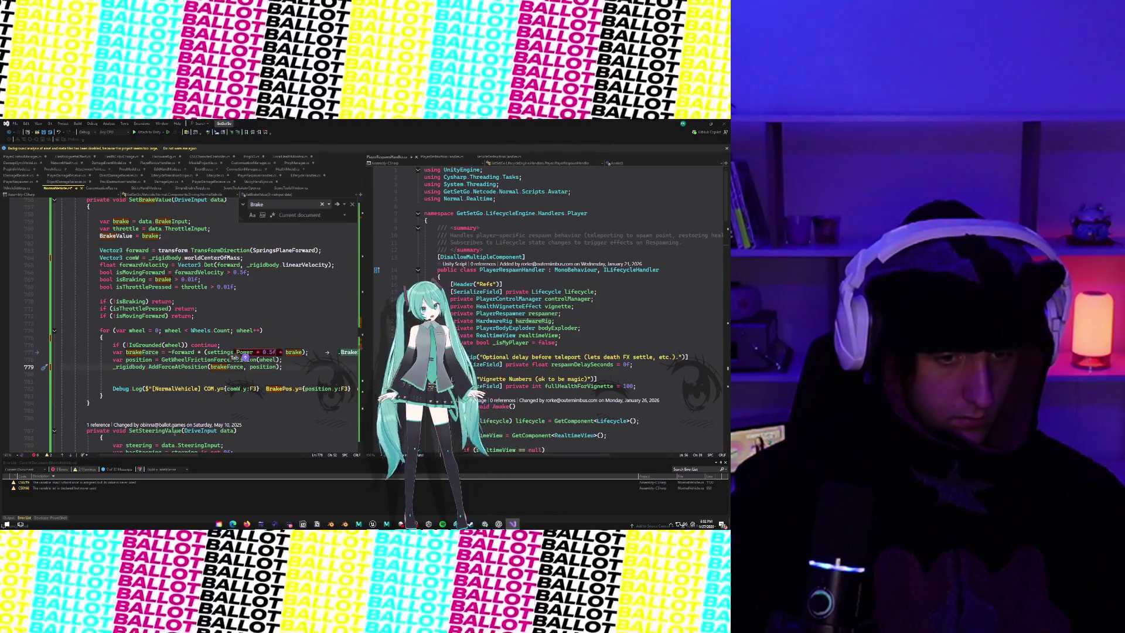
Step: Accept brakeForce = -forward * (settings.BrakeStrength * brake) on line 777 and inspect the nearby variables
key(Tab)
key(Tab)
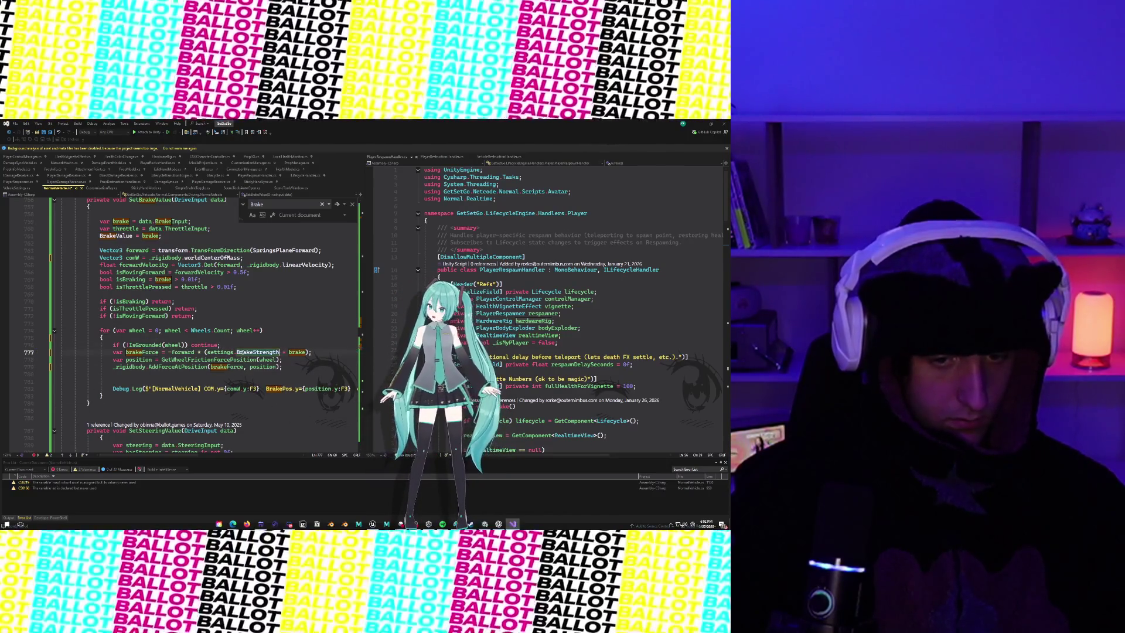
scroll(297, 377, right, 1)
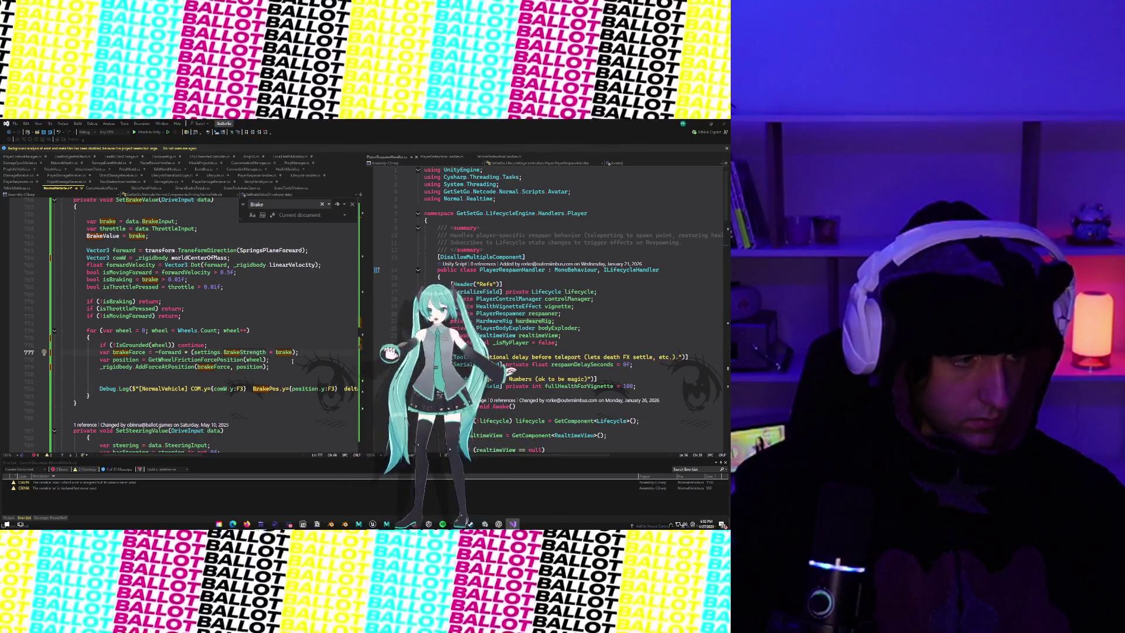
click(260, 367)
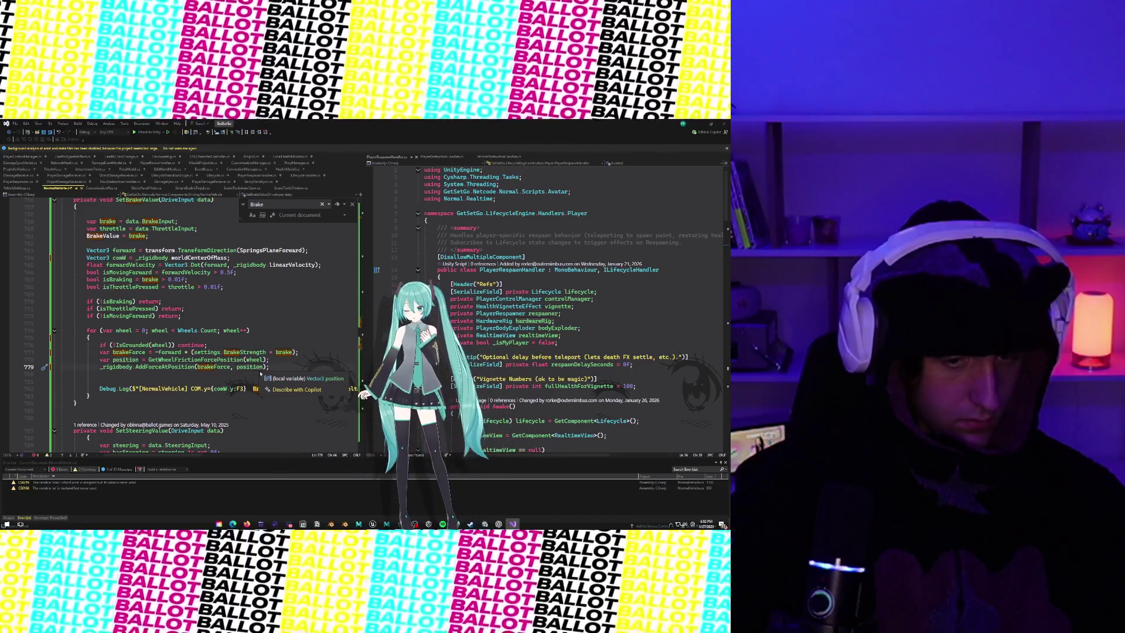
click(261, 360)
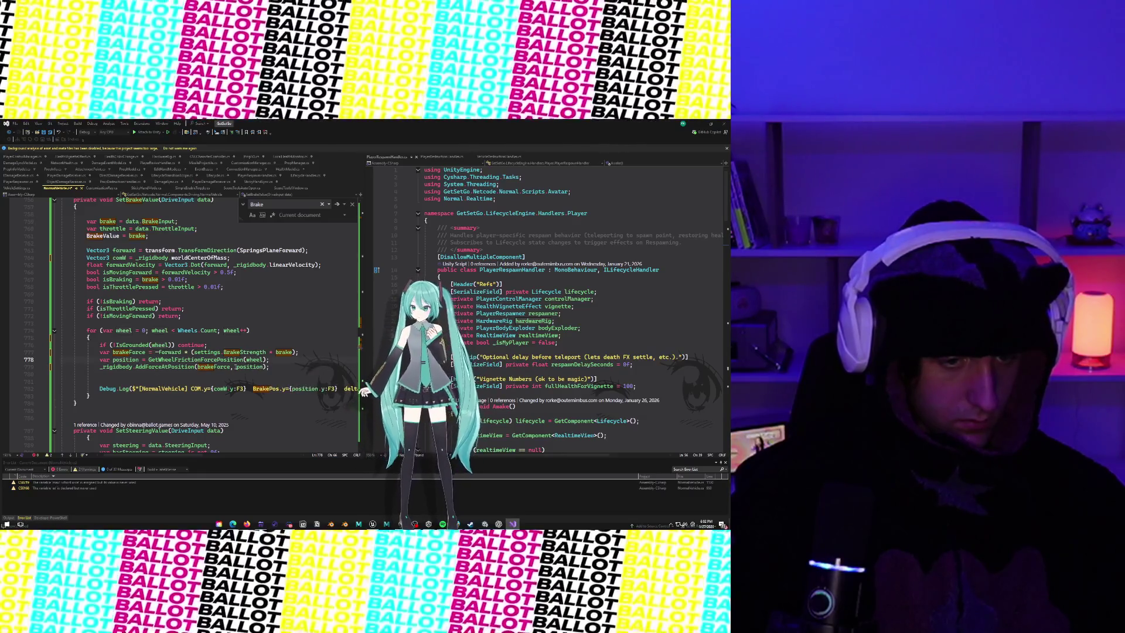
click(217, 367)
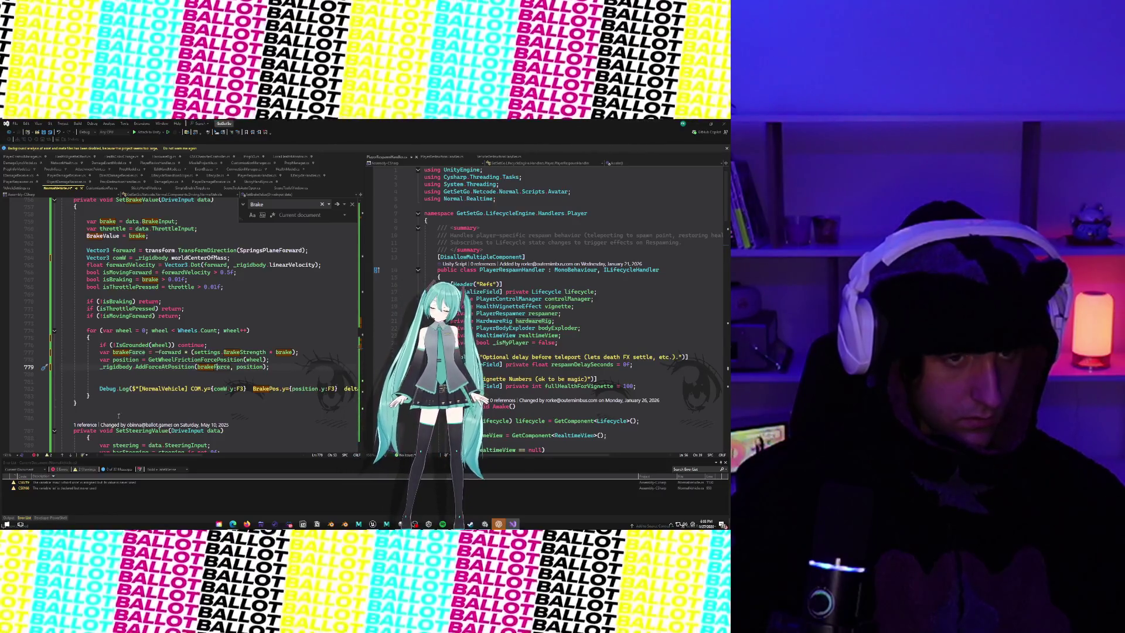
click(244, 324)
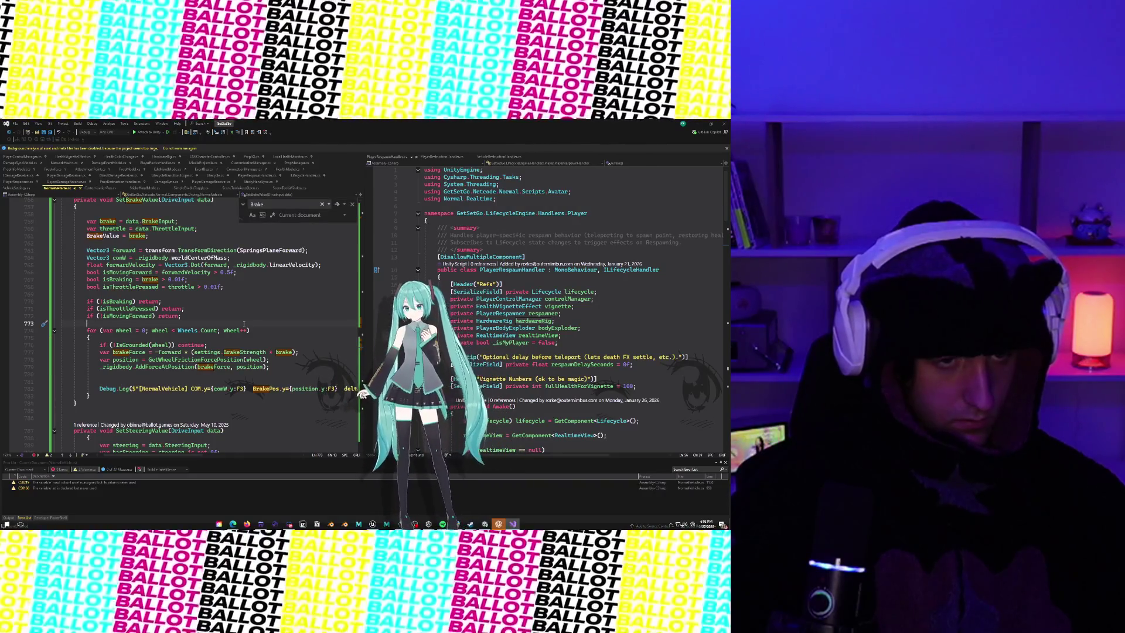
click(18, 188)
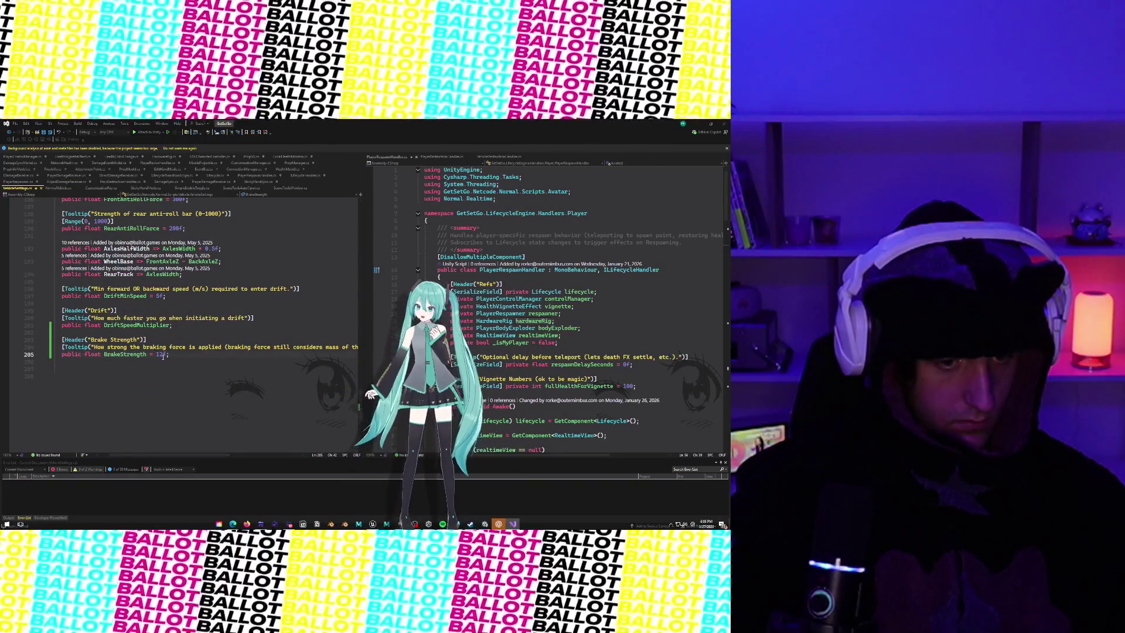
Step: Change BrakeStrength's default from 12f to 15000f and add a closing brace below it
click(160, 356)
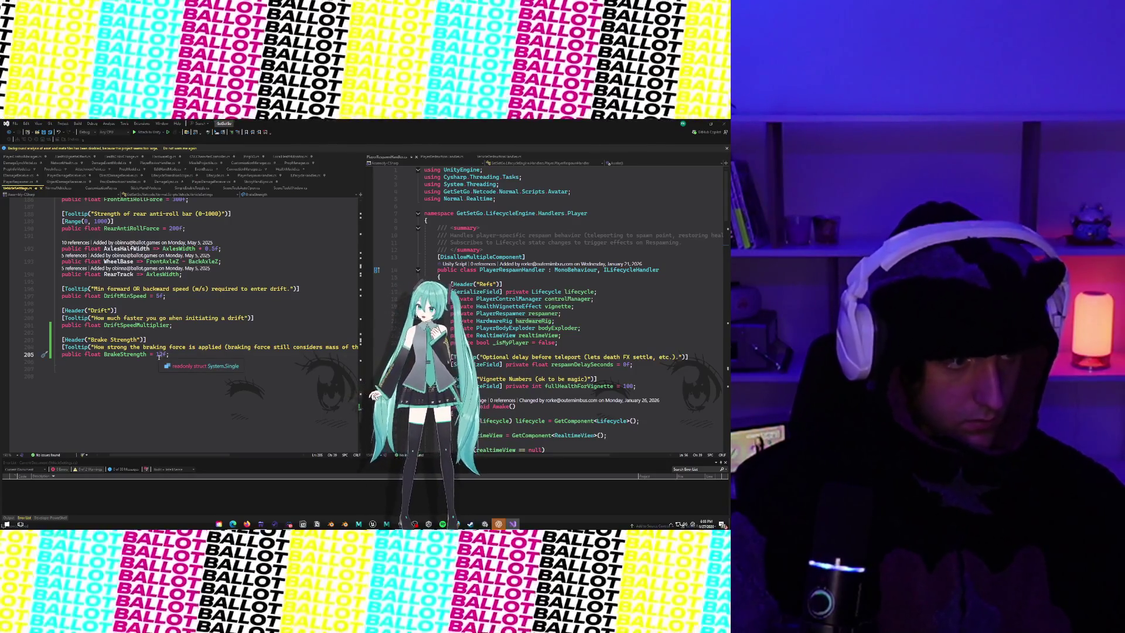
key(BackSpace)
key(Delete)
text(1500)
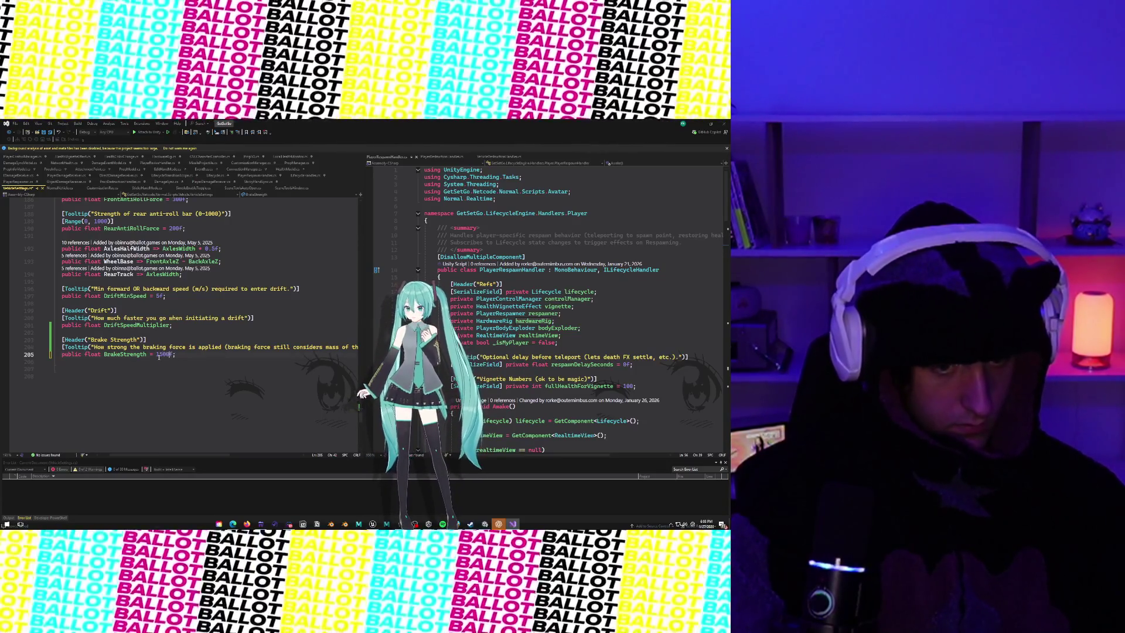
text(0)
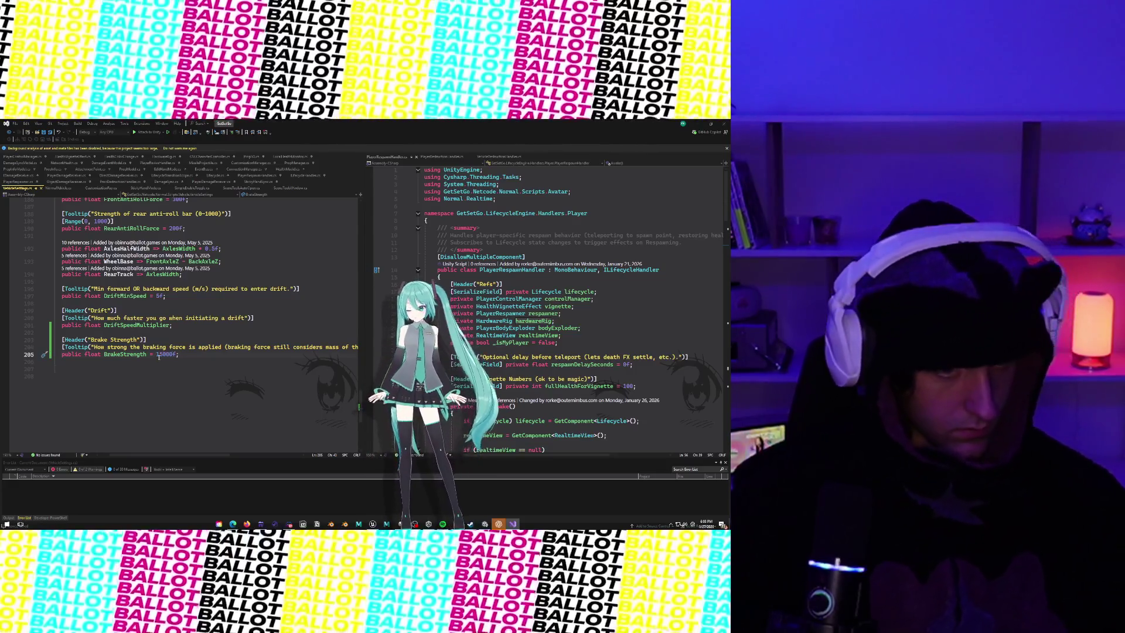
key(Down)
key(Down)
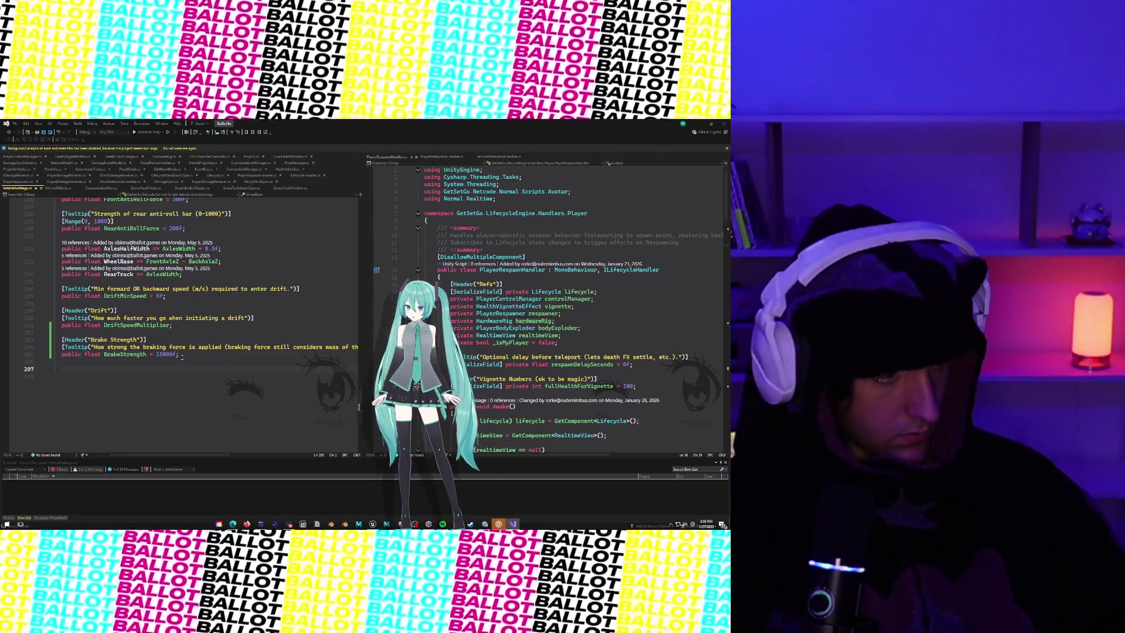
text(})
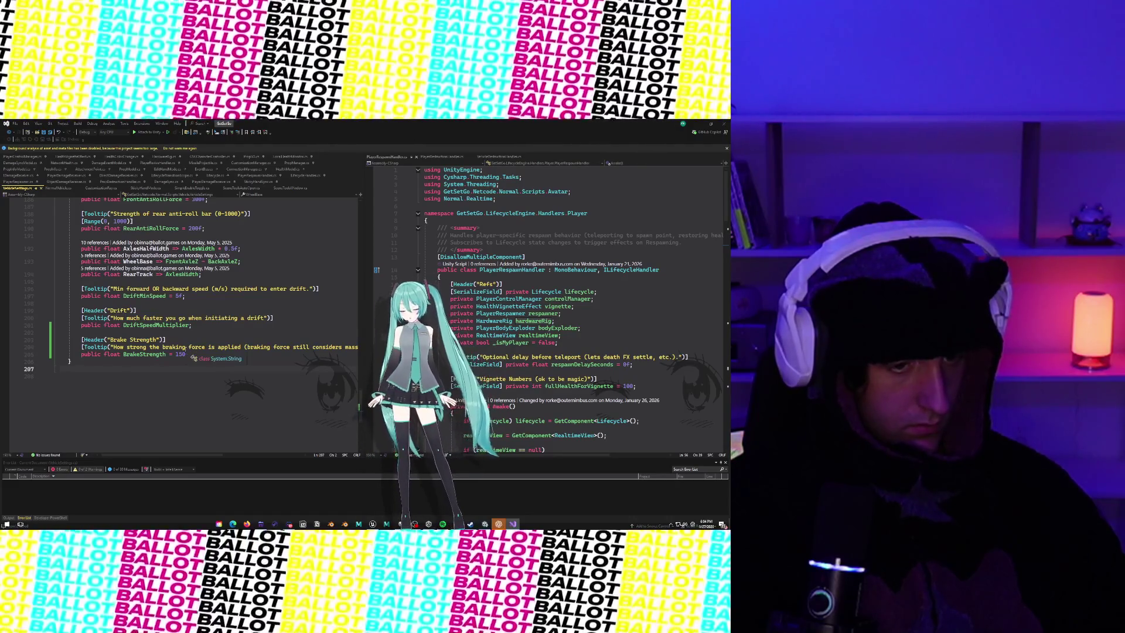
Step: Review the per-wheel brake code in NormalVehicle.cs, then minimize Visual Studio to return to Unity
click(59, 188)
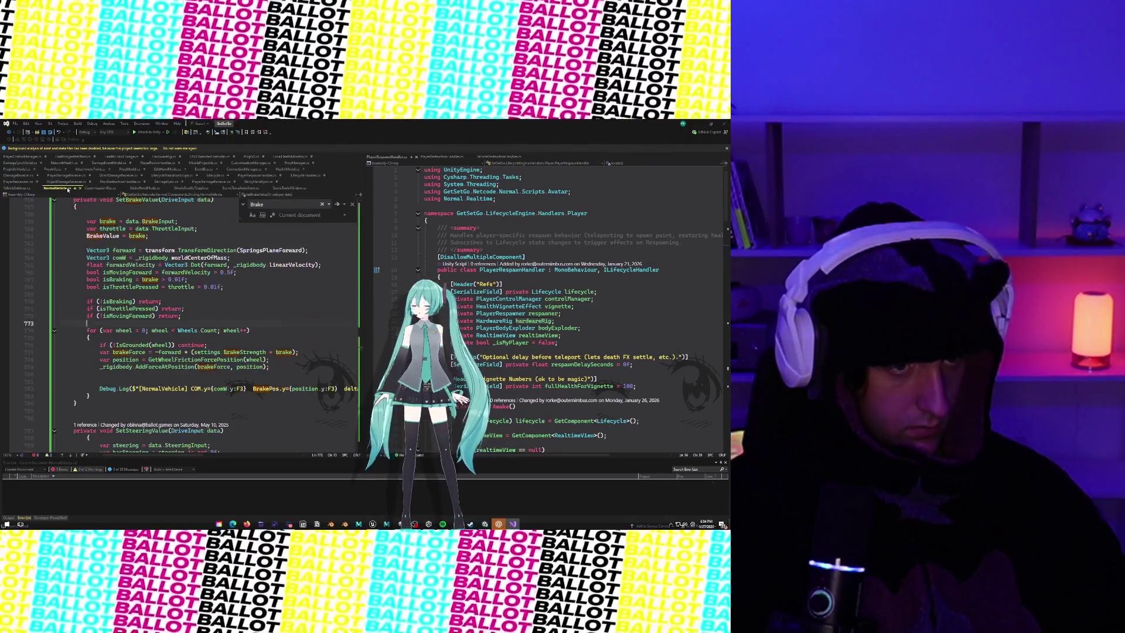
text(if (isThrottlePressed) {)
click(18, 188)
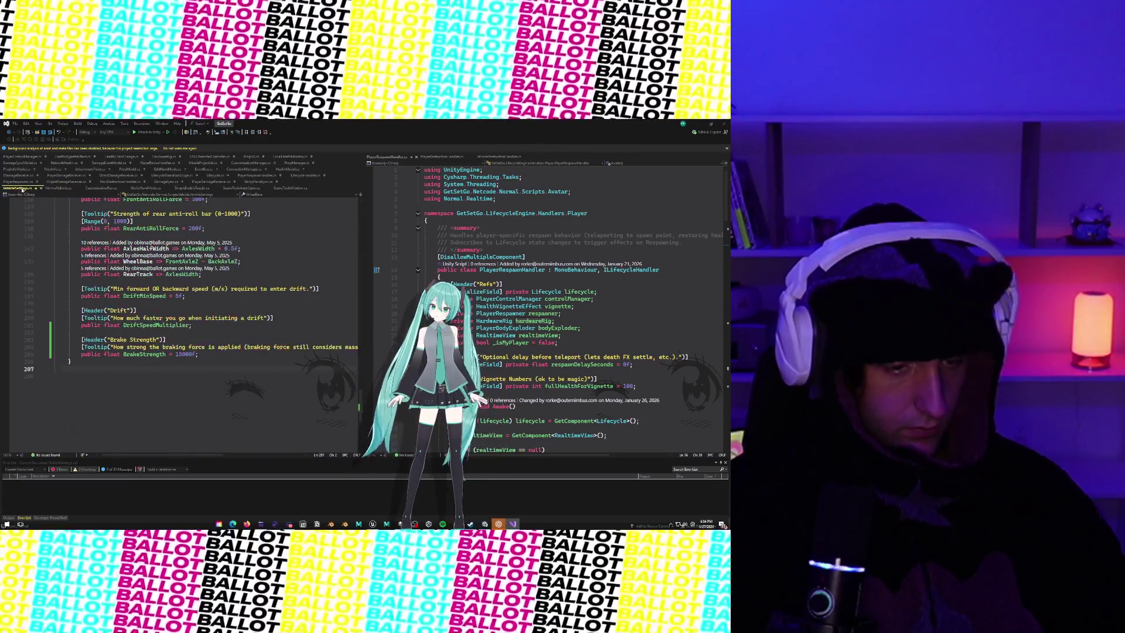
click(698, 124)
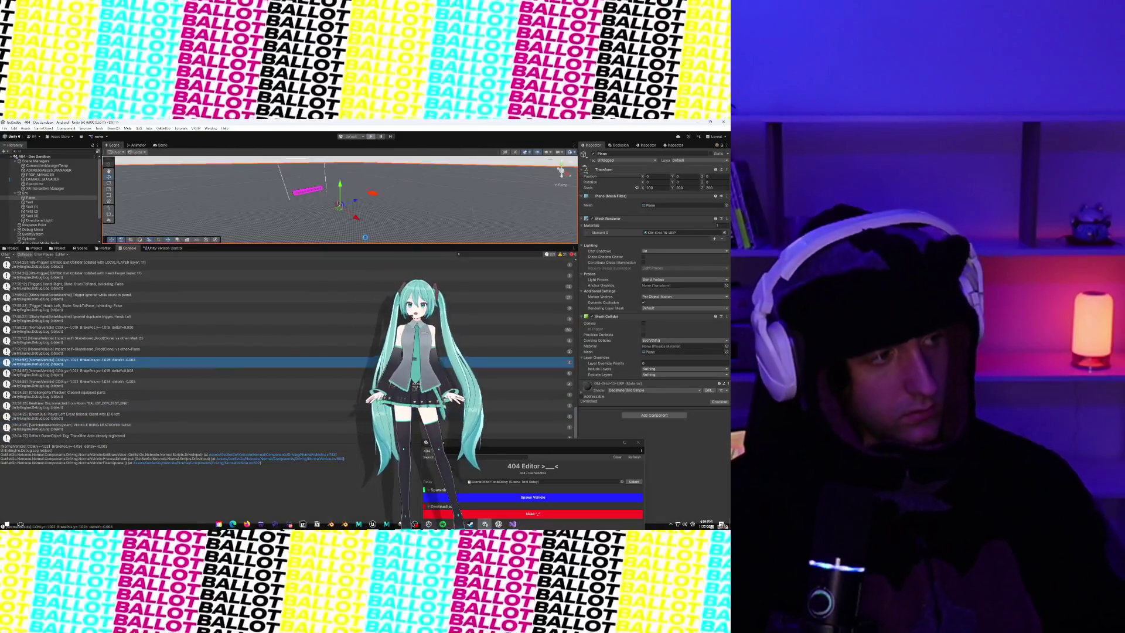
Step: Stop play mode with Ctrl+P, let the brake changes recompile, and start play mode again
key(ctrl+p)
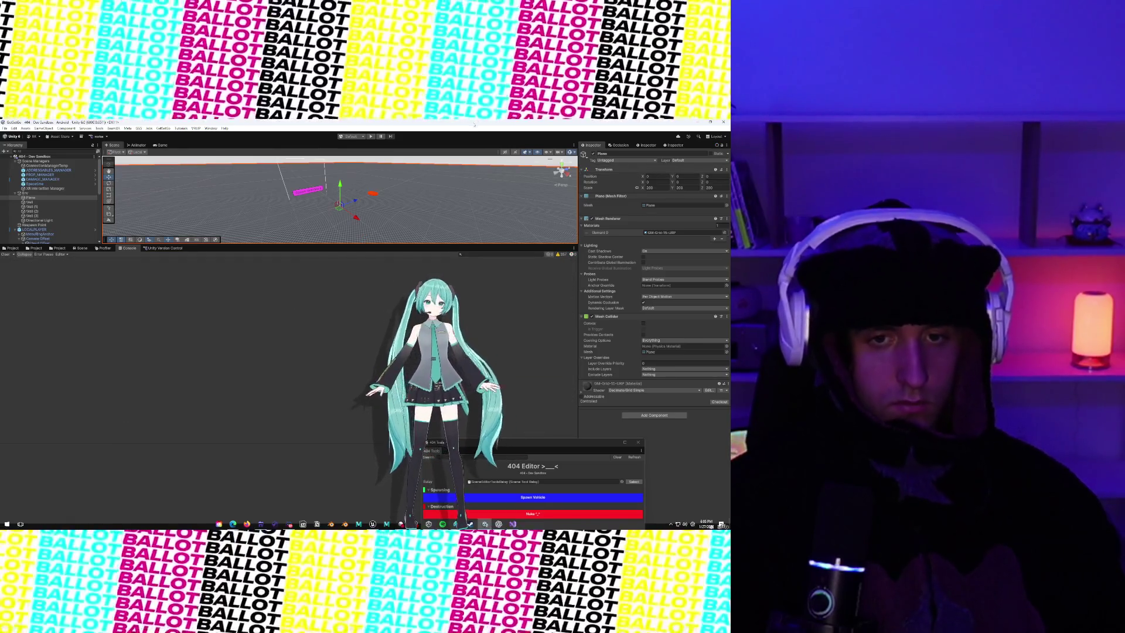
key(ctrl+p)
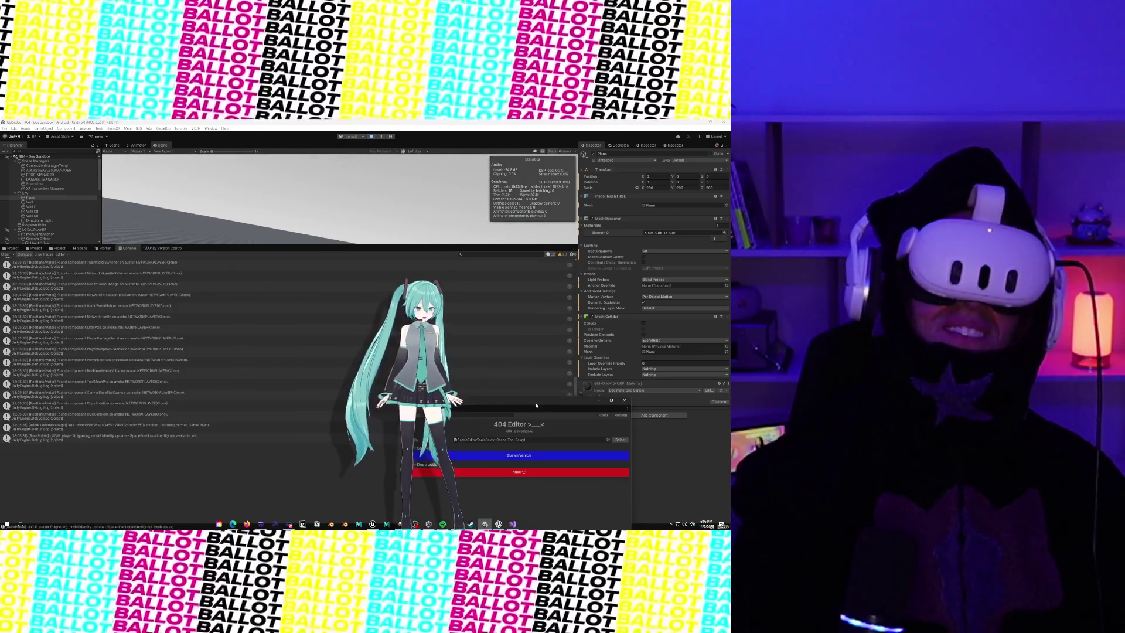
Step: Spawn a vehicle from the 404 Editor window, test its braking in VR, then stop play mode
click(540, 460)
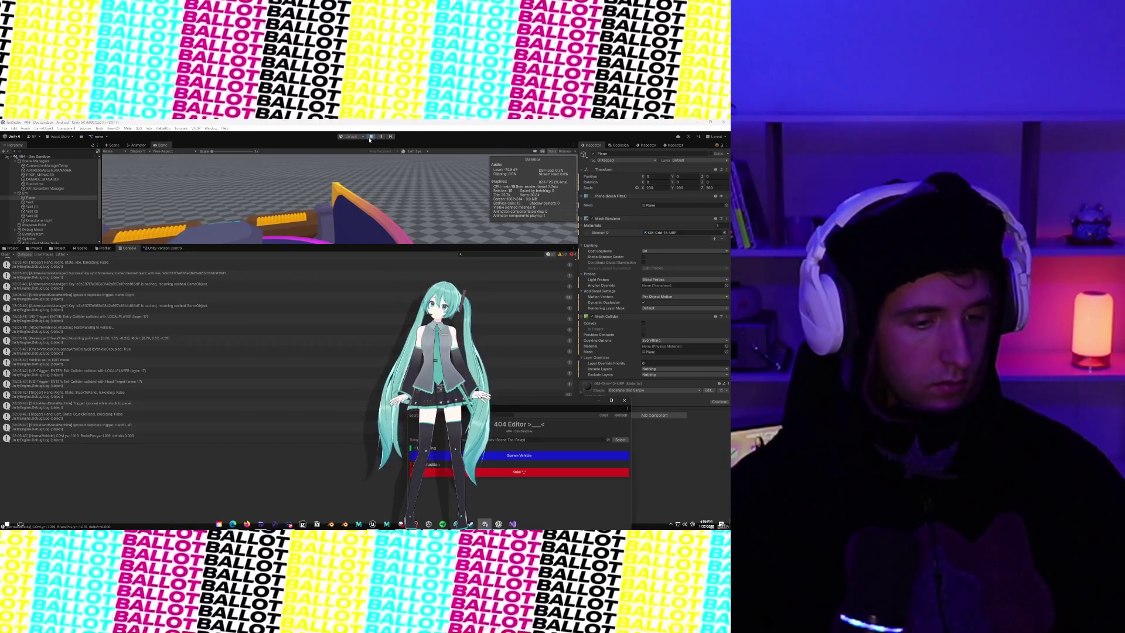
click(245, 218)
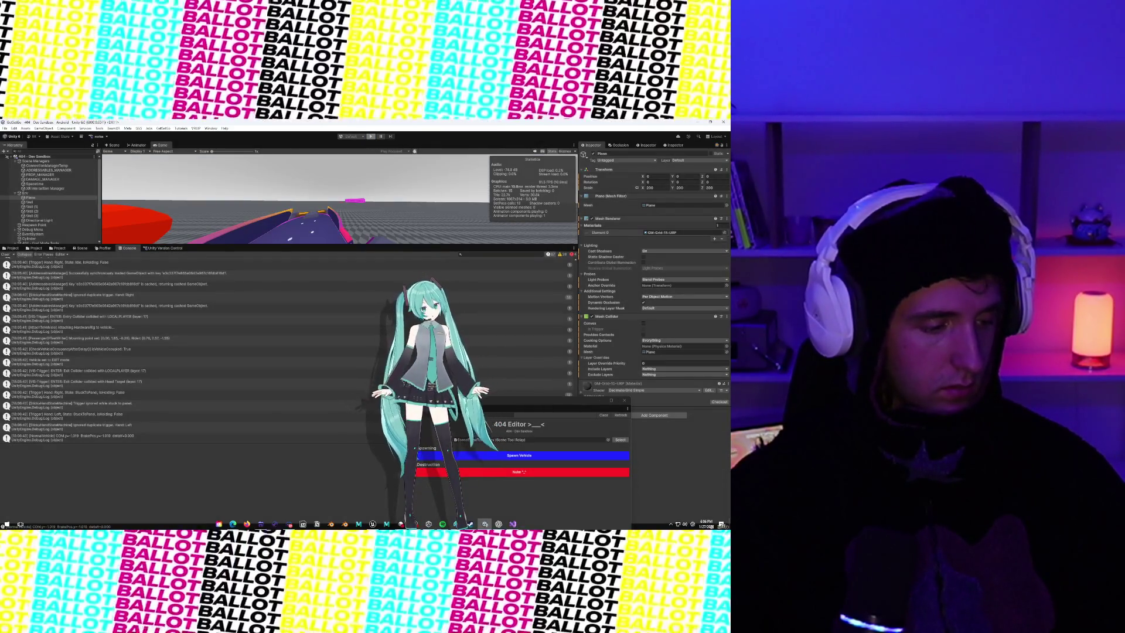
key(ctrl+p)
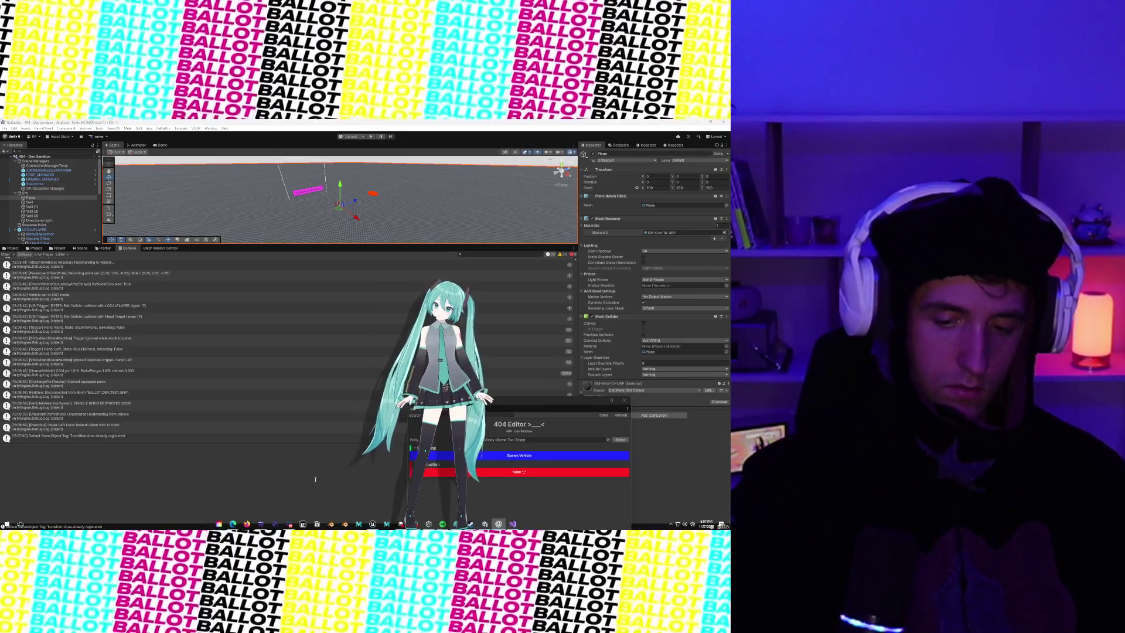
Step: Undo the unfinished throttle if-line above the per-wheel brake loop in NormalVehicle.cs and review the file
click(512, 525)
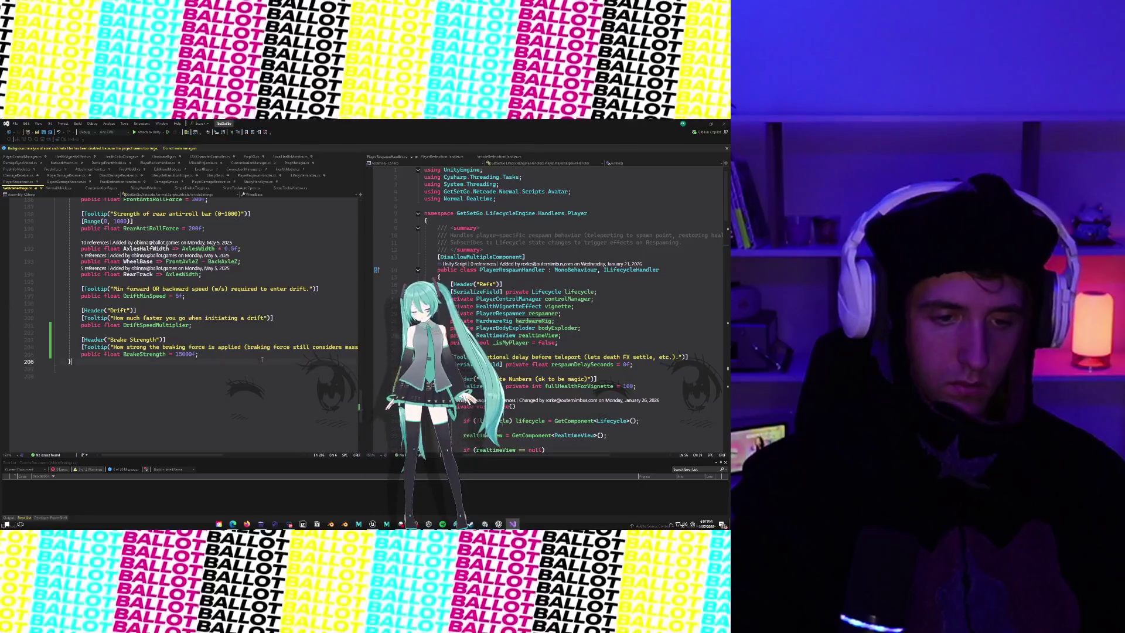
click(58, 188)
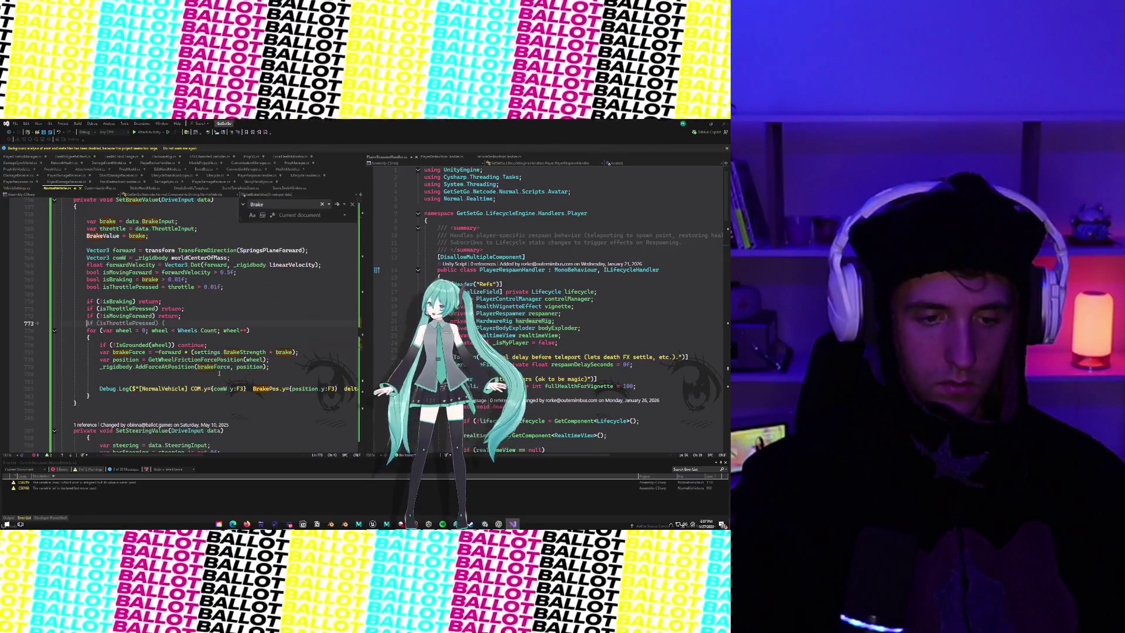
key(ctrl+z)
mouse_move(61, 341)
mouse_down()
mouse_move(65, 375)
mouse_move(129, 389)
mouse_move(89, 397)
mouse_up()
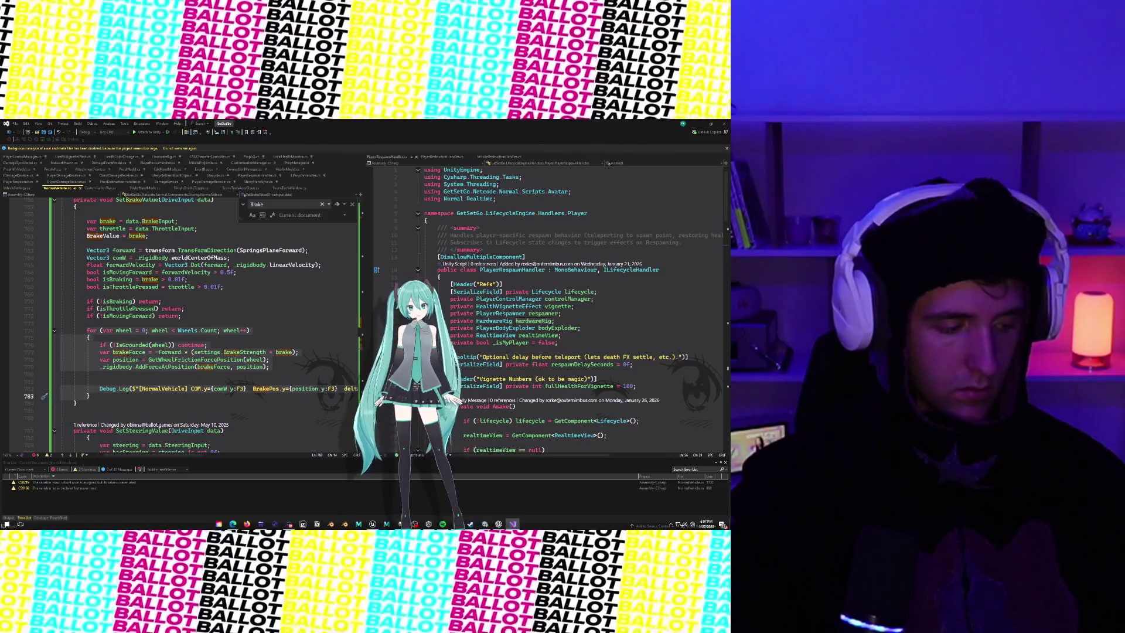
click(89, 396)
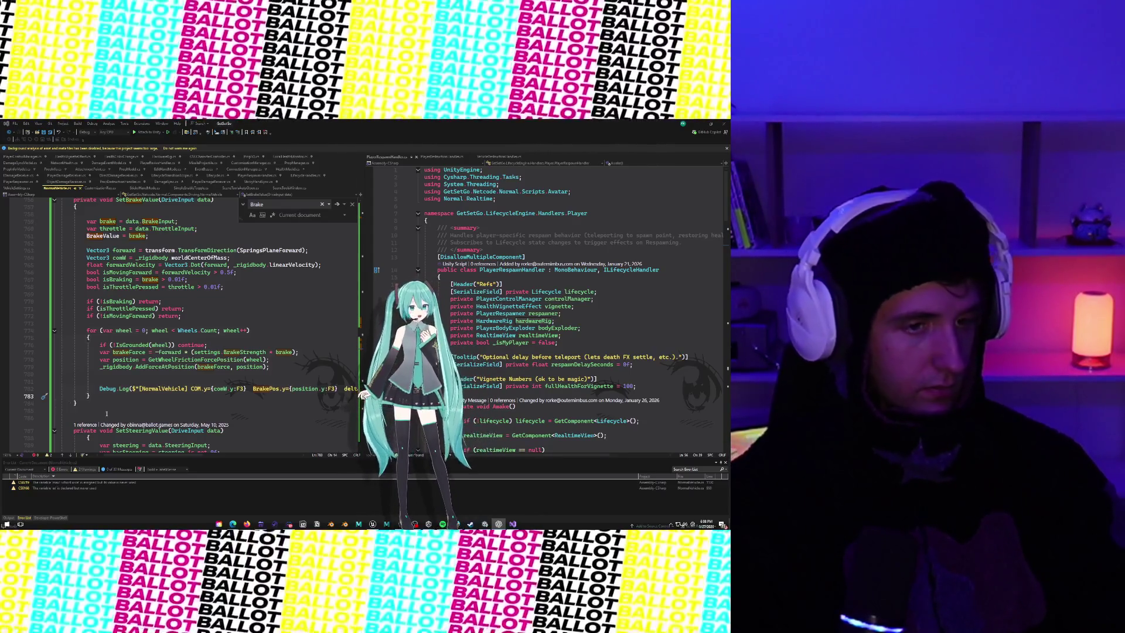
scroll(213, 398, up, 10)
scroll(213, 397, down, 10)
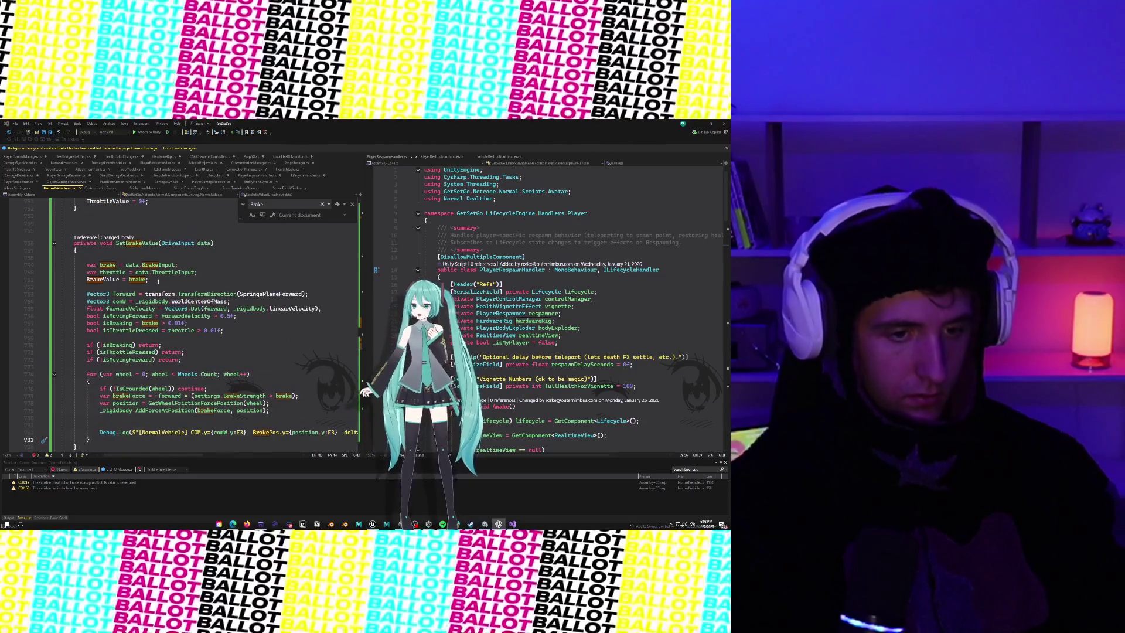
scroll(168, 294, down, 15)
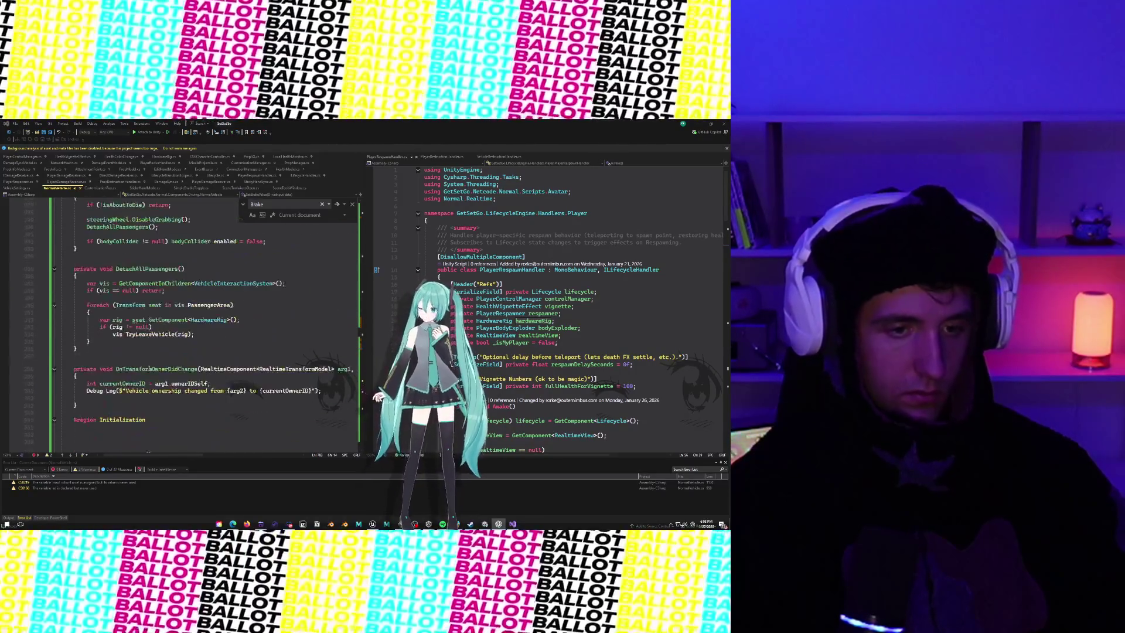
scroll(149, 368, up, 20)
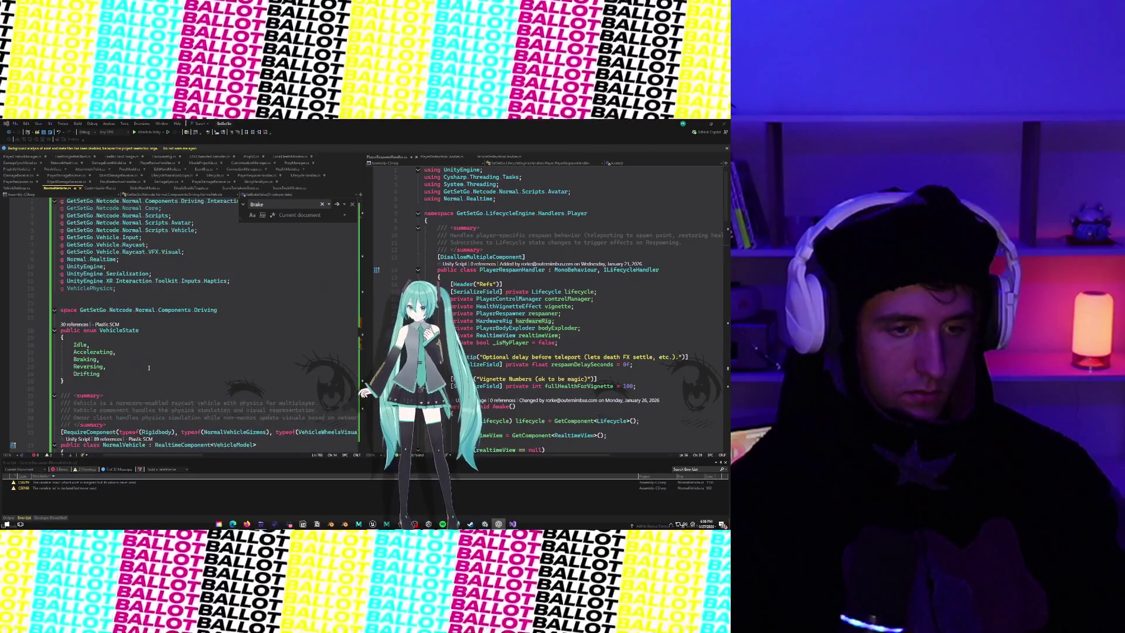
Step: Add a [Header("Brake Bias")] attribute below BrakeStrength in VehicleSettings
scroll(192, 379, down, 6)
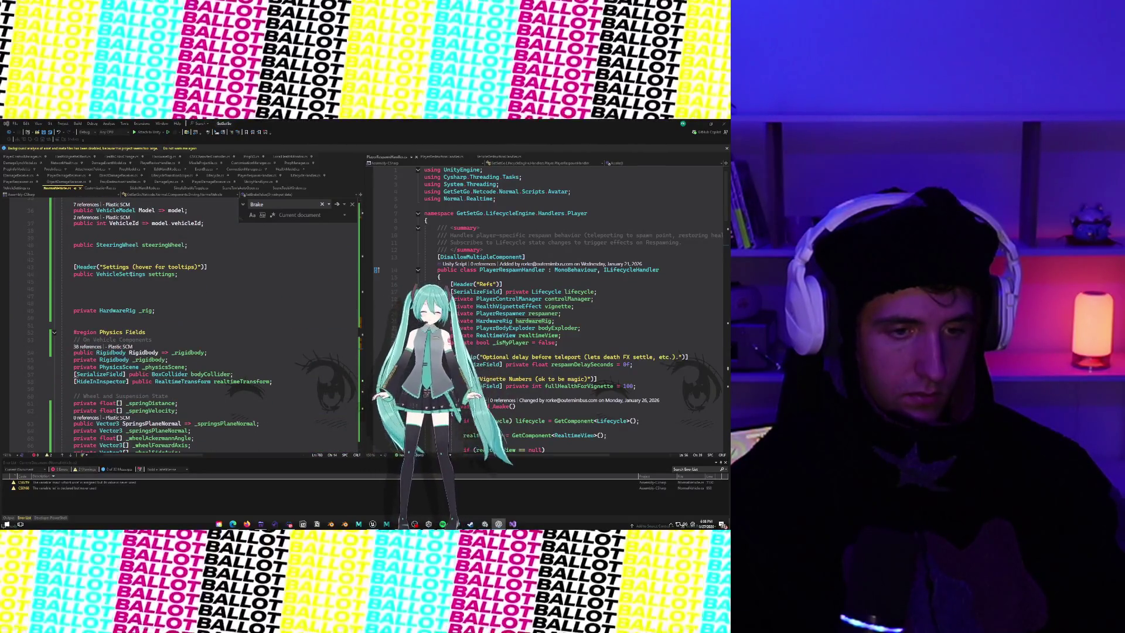
mouse_move(115, 275)
click(247, 287)
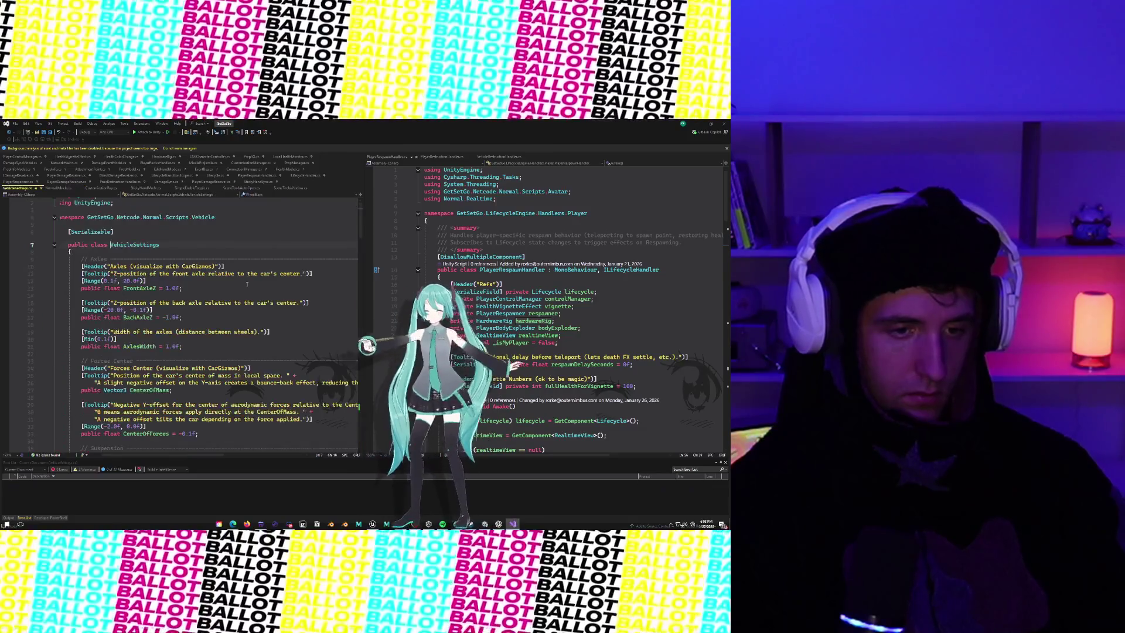
scroll(193, 323, down, 20)
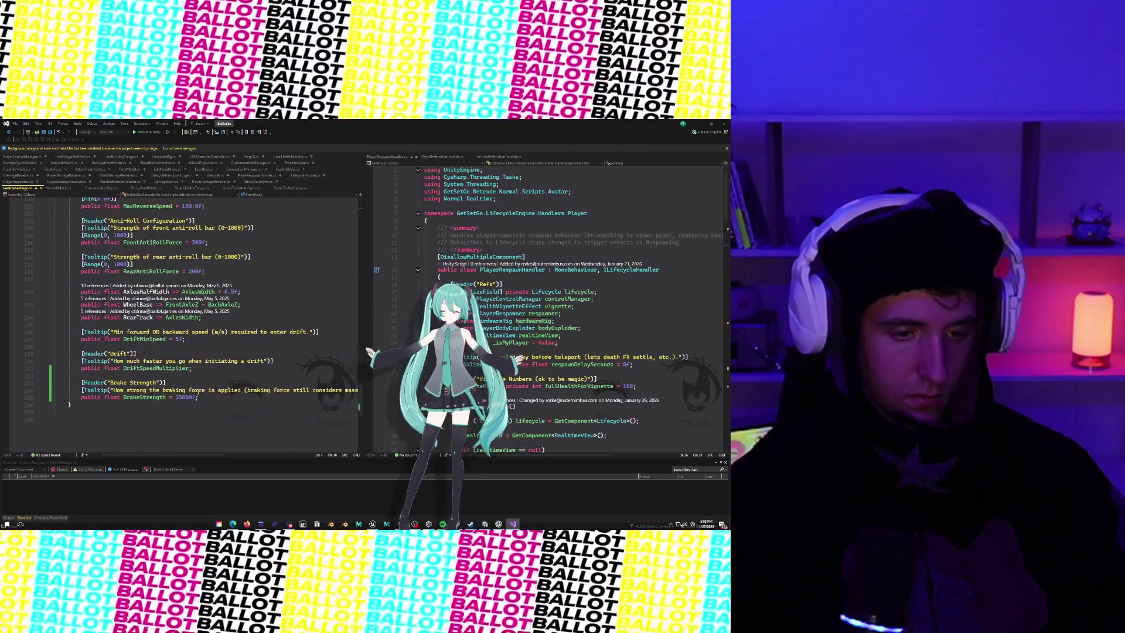
click(210, 399)
key(Return)
key(Return)
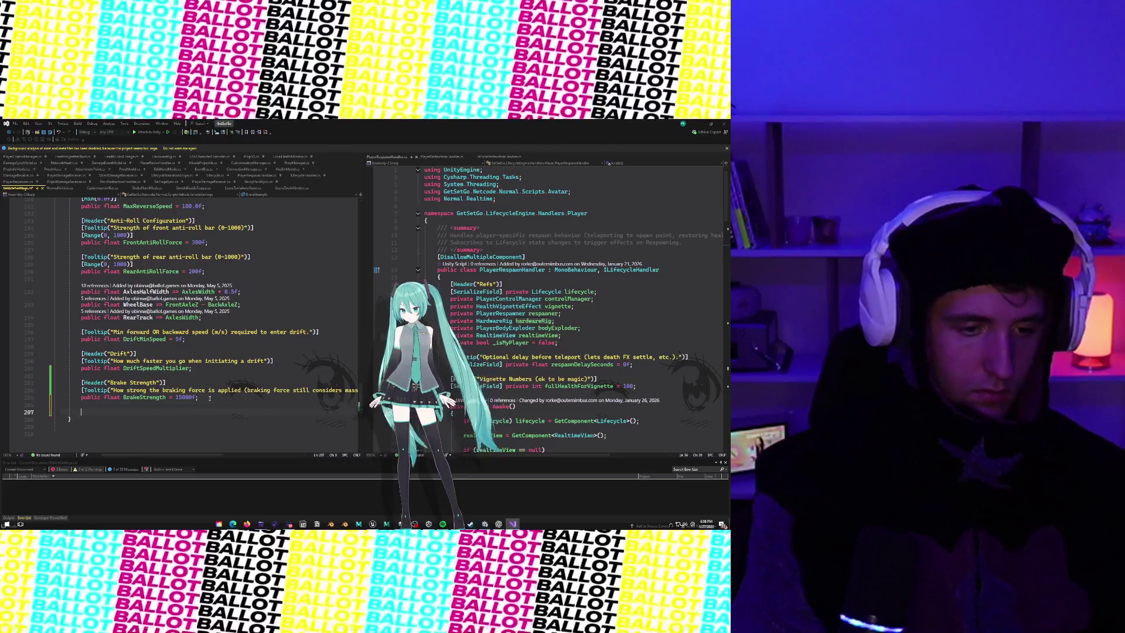
text([Hea)
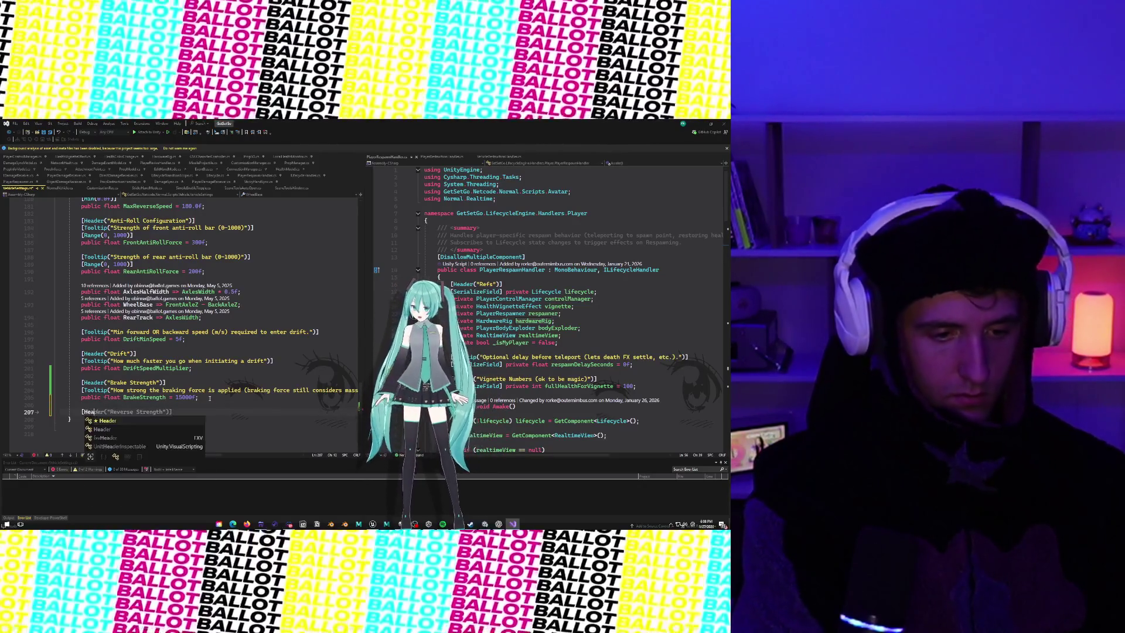
text(("Bre)
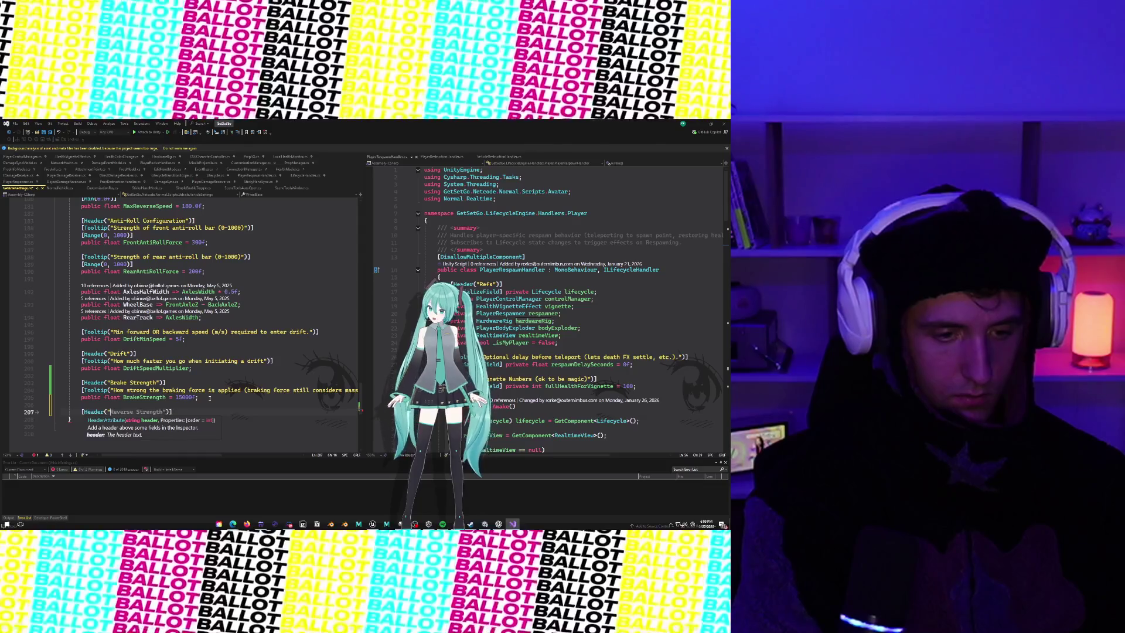
text(ke )
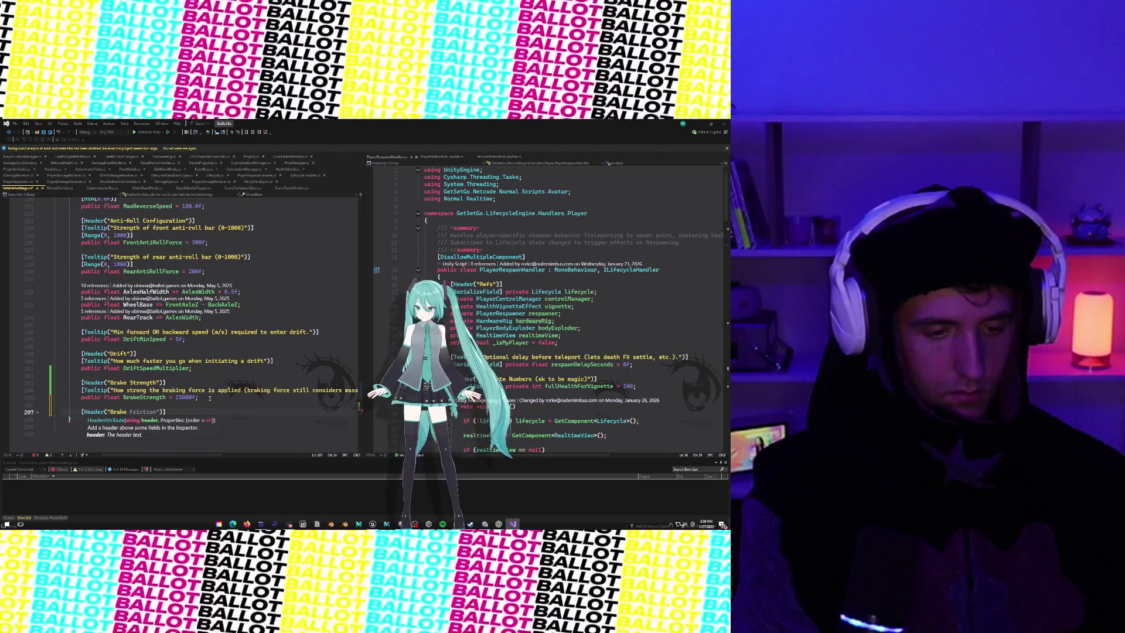
text(Bias)
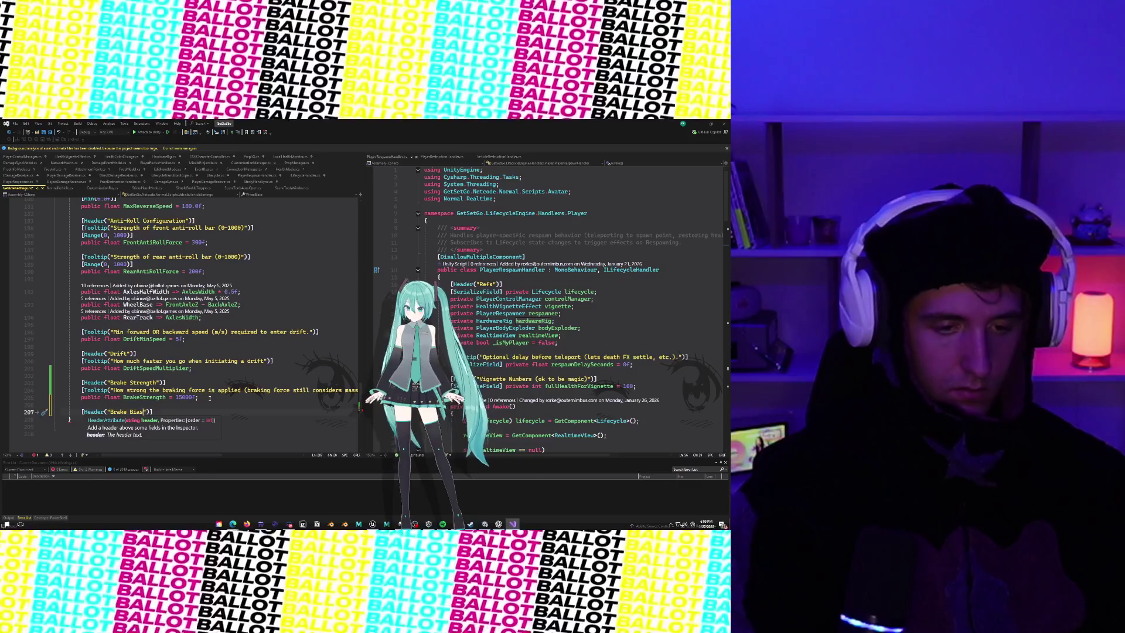
click(167, 404)
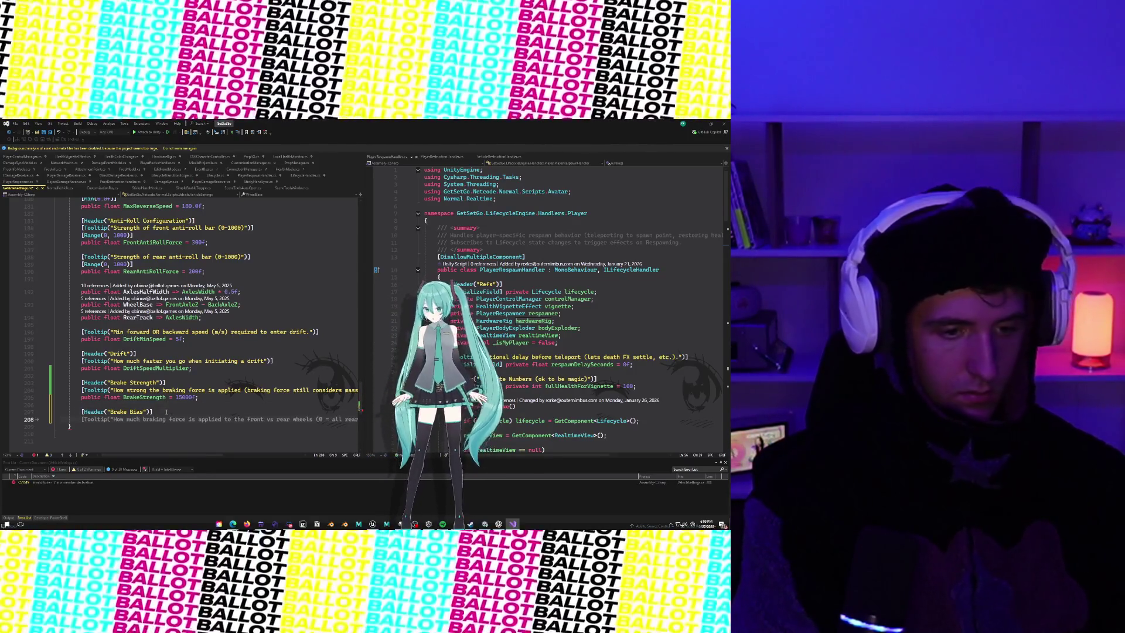
Step: Add the Brake Bias tooltip, [Range(0f, 1f)] and public float FrontBrakeBias = 0.65f
key(Tab)
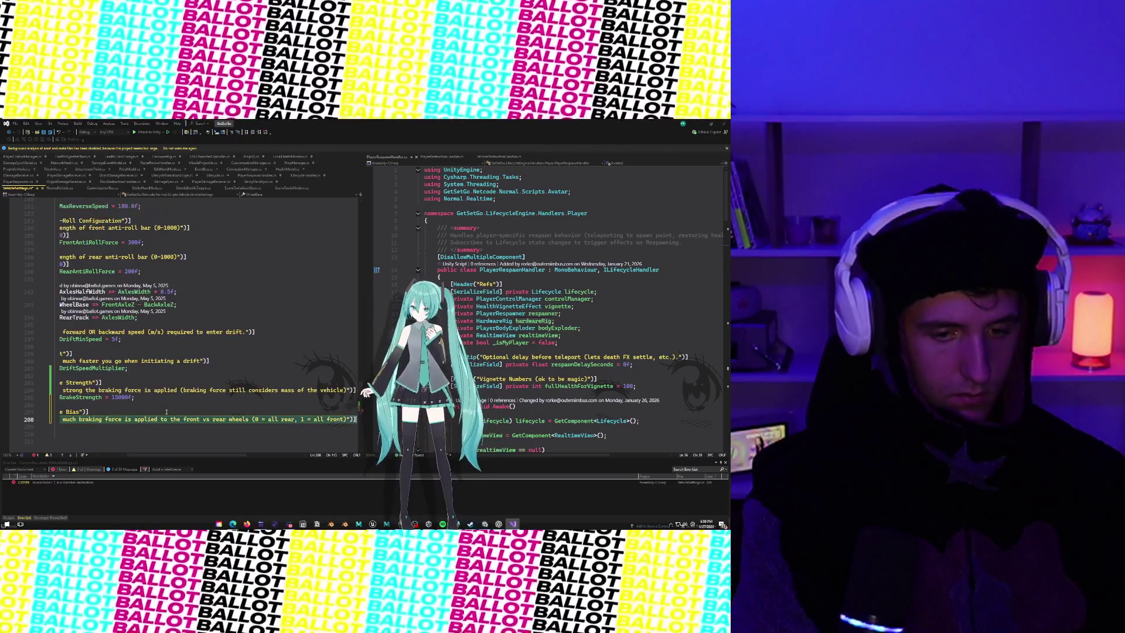
key(Return)
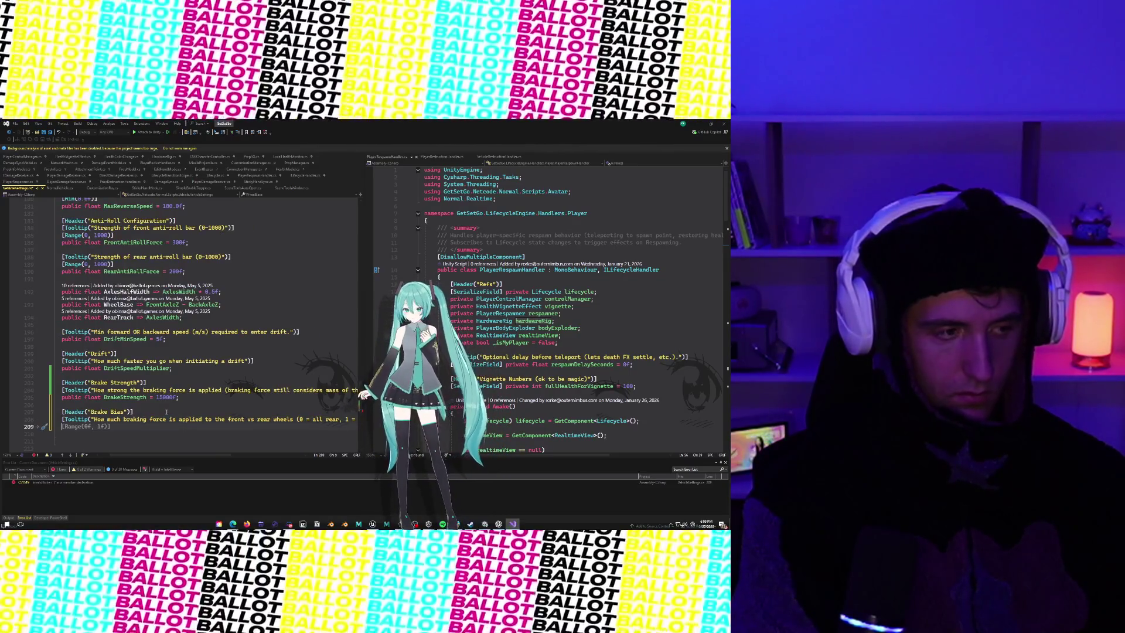
key(Tab)
key(Return)
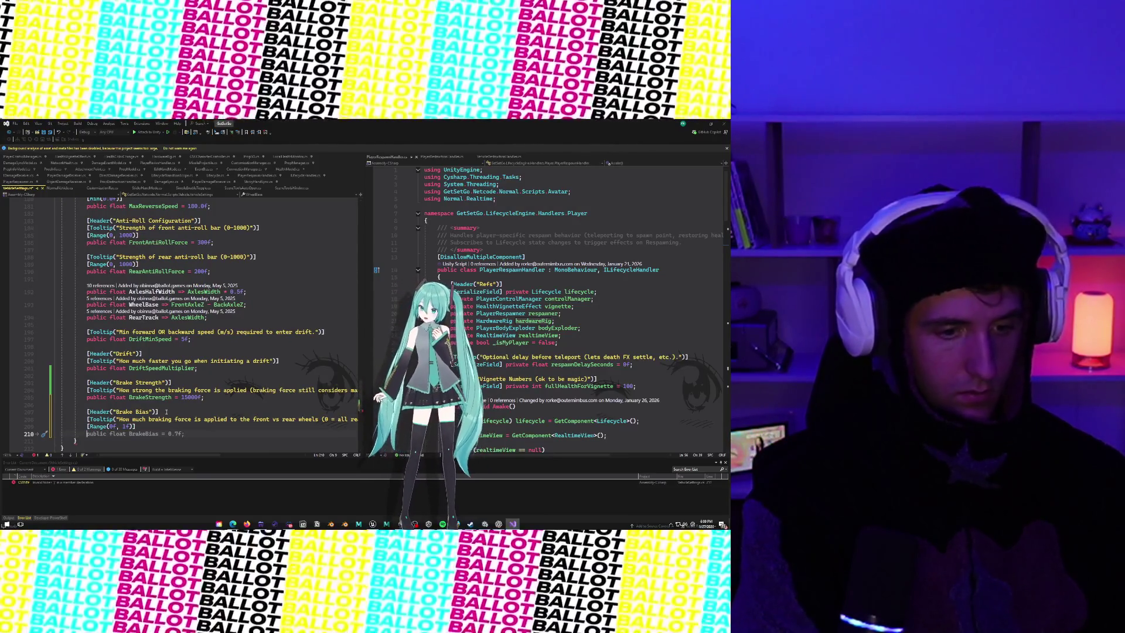
text(public float Front)
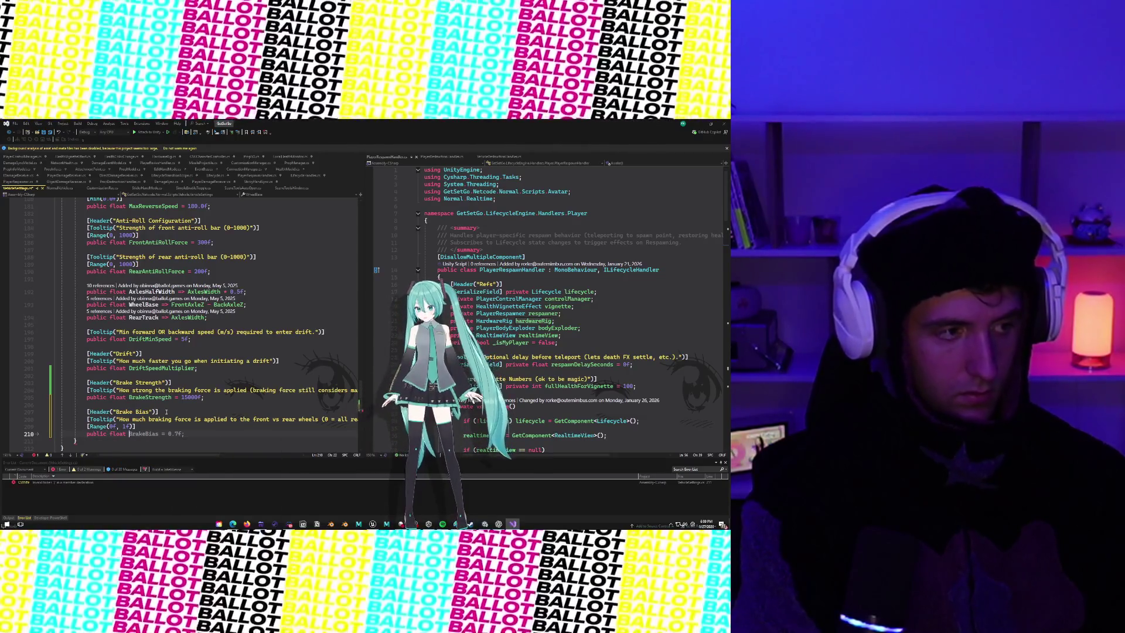
key(Tab)
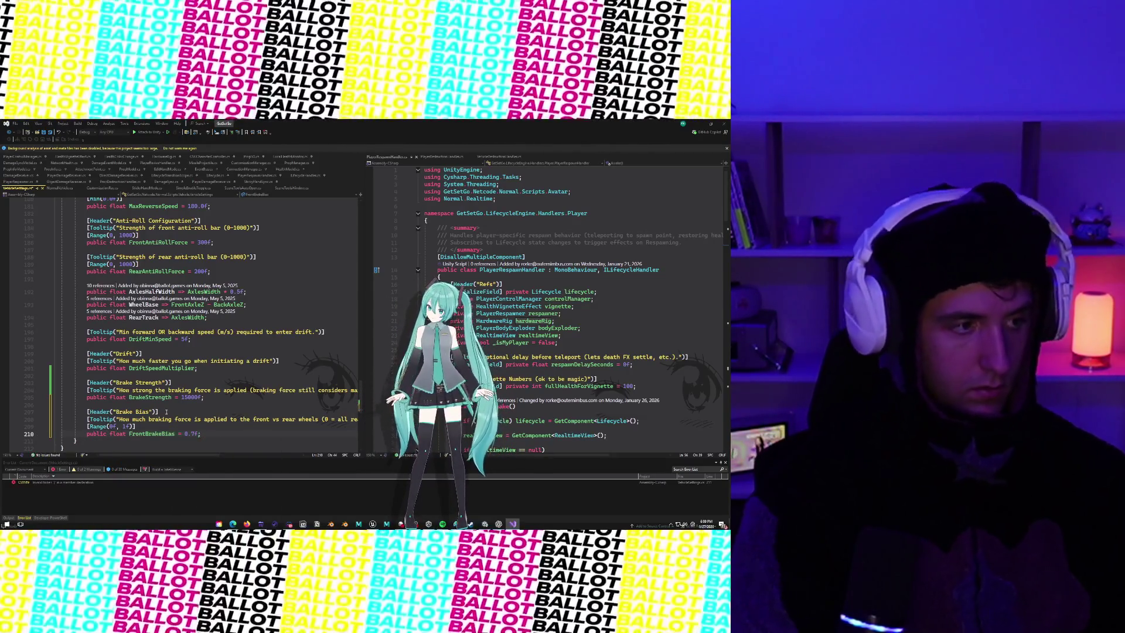
key(Left)
key(Left)
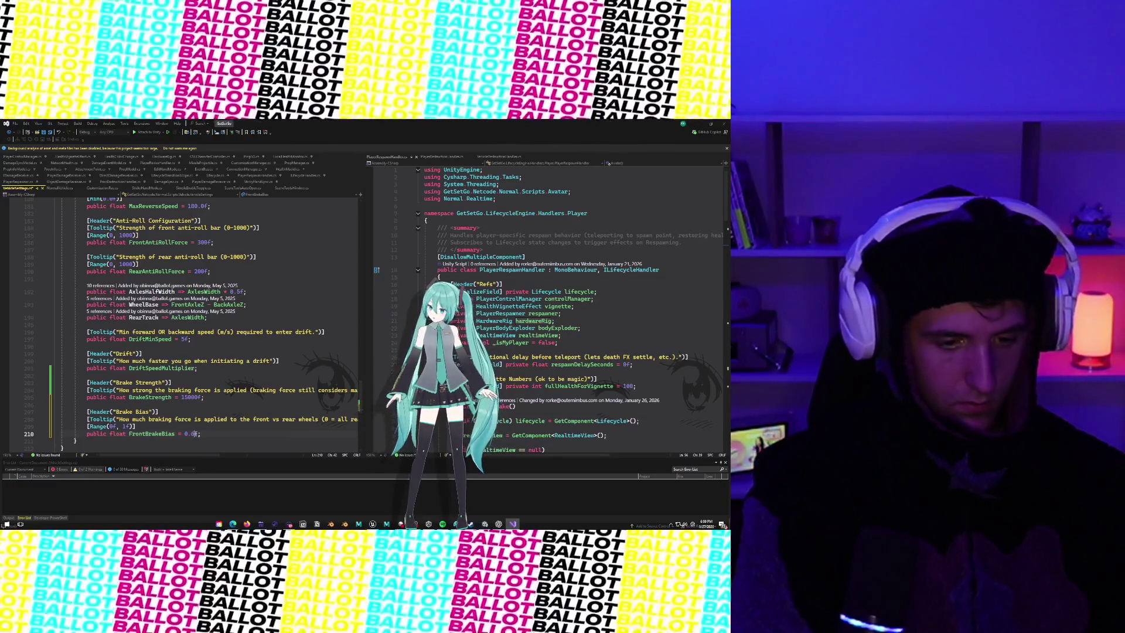
scroll(308, 398, right, 3)
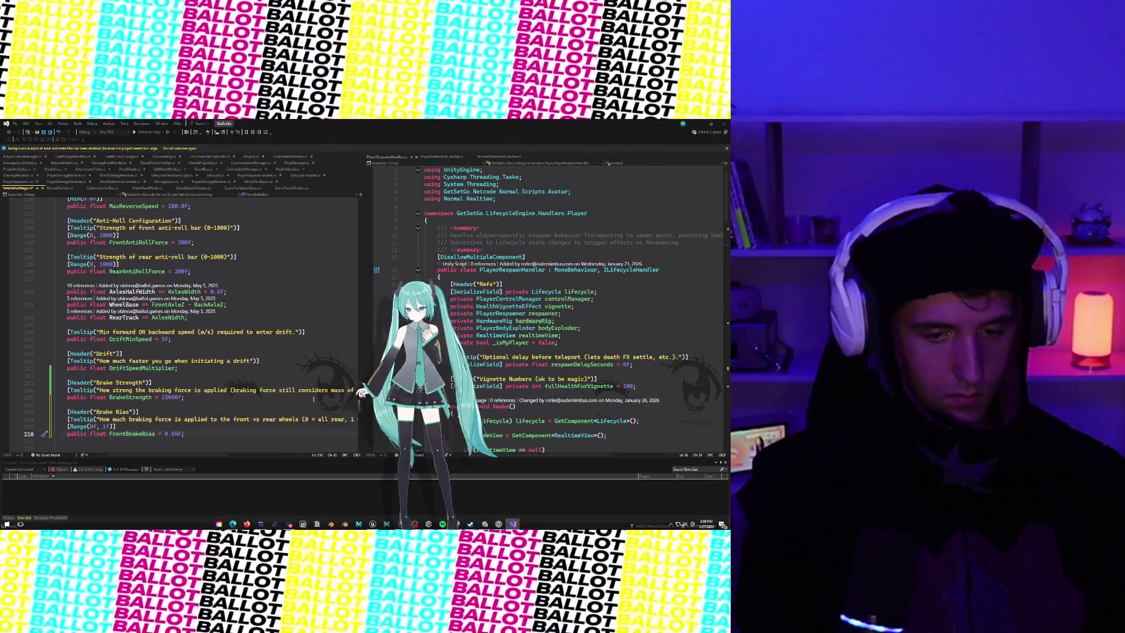
scroll(209, 447, left, 3)
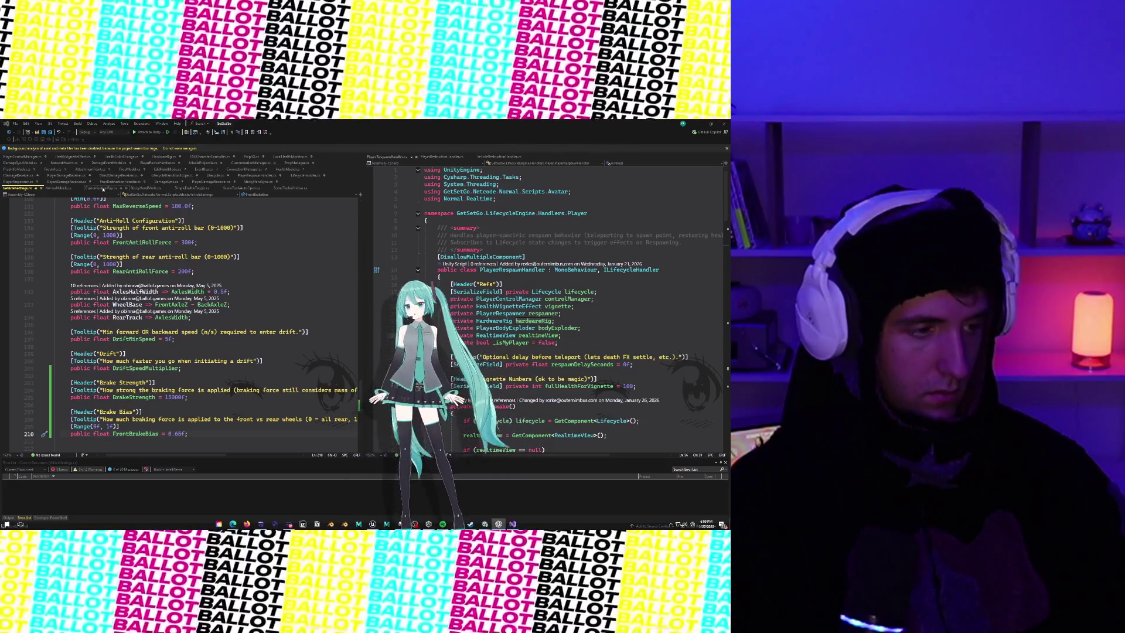
Step: Replace SetBrakeValue's old braking loop with the pasted FrontBrakeBias front/rear braking code
click(59, 189)
scroll(180, 357, down, 20)
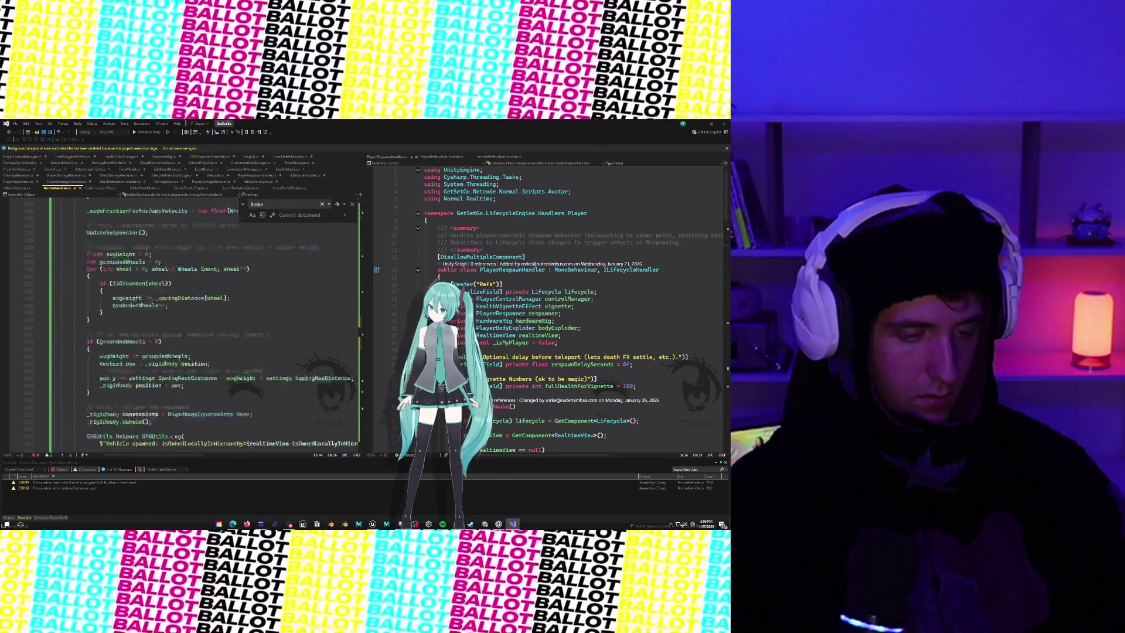
scroll(180, 357, down, 15)
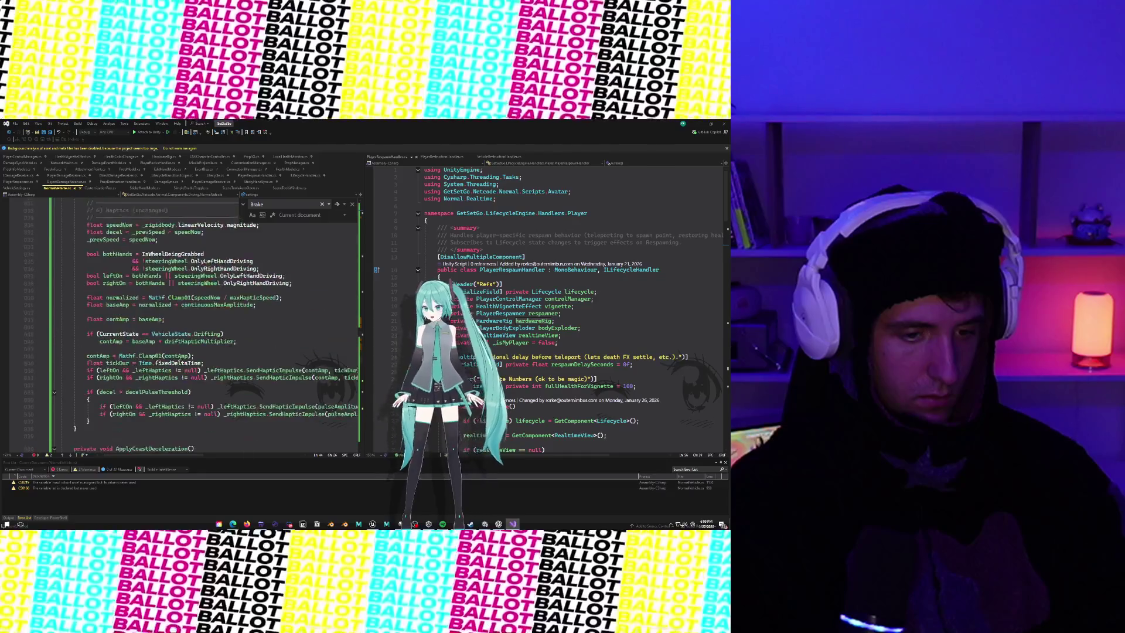
scroll(250, 275, down, 20)
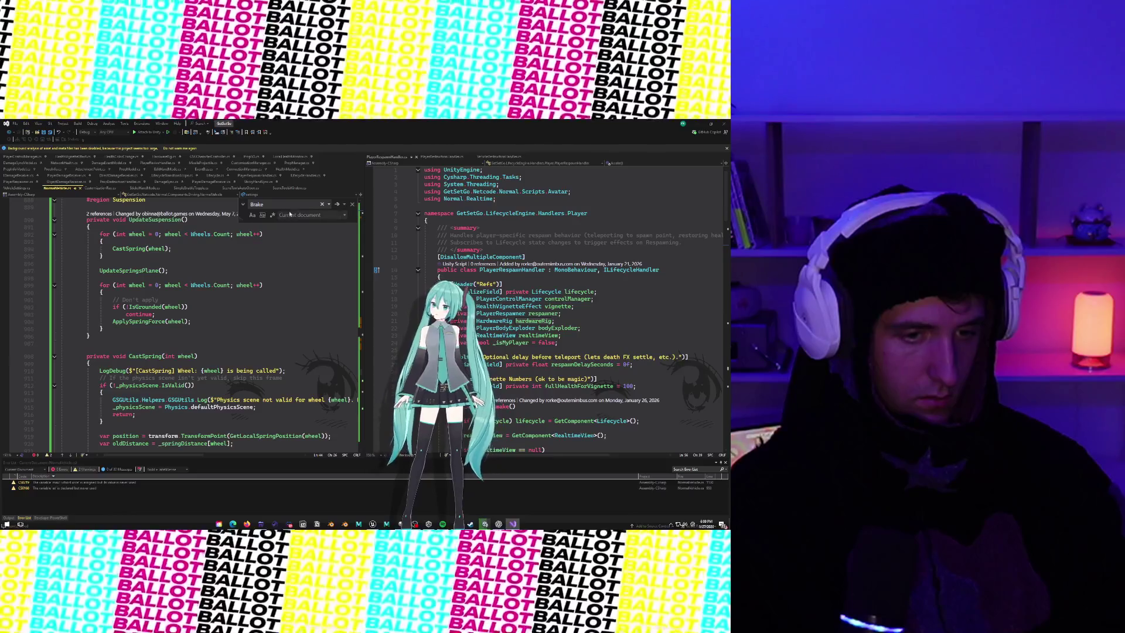
scroll(246, 298, up, 20)
scroll(253, 299, up, 12)
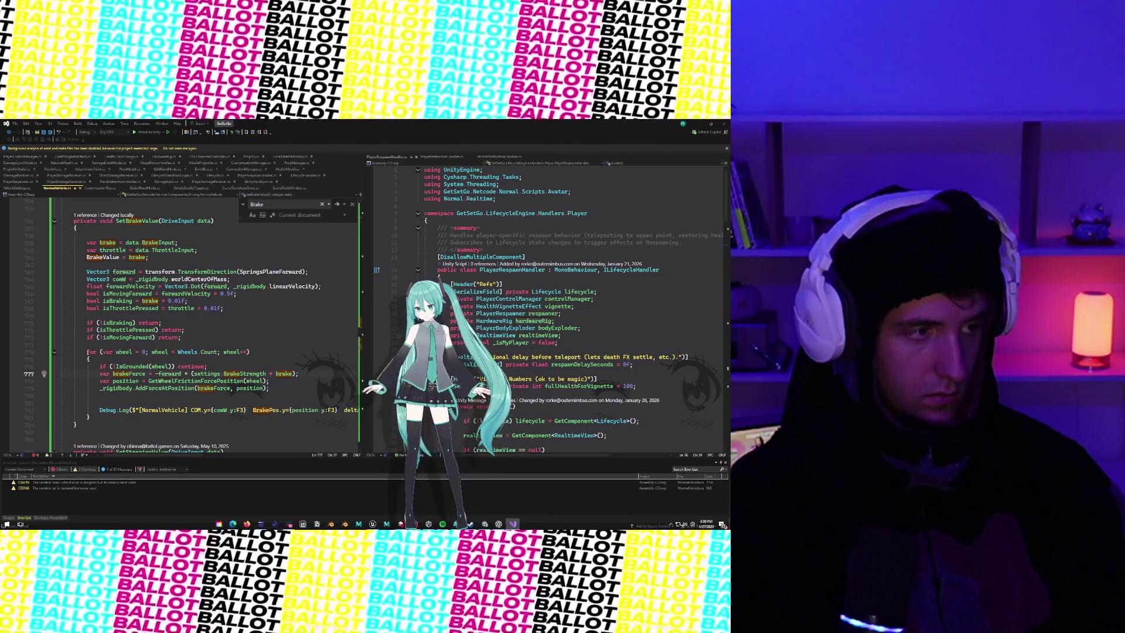
drag(61, 358, 126, 415)
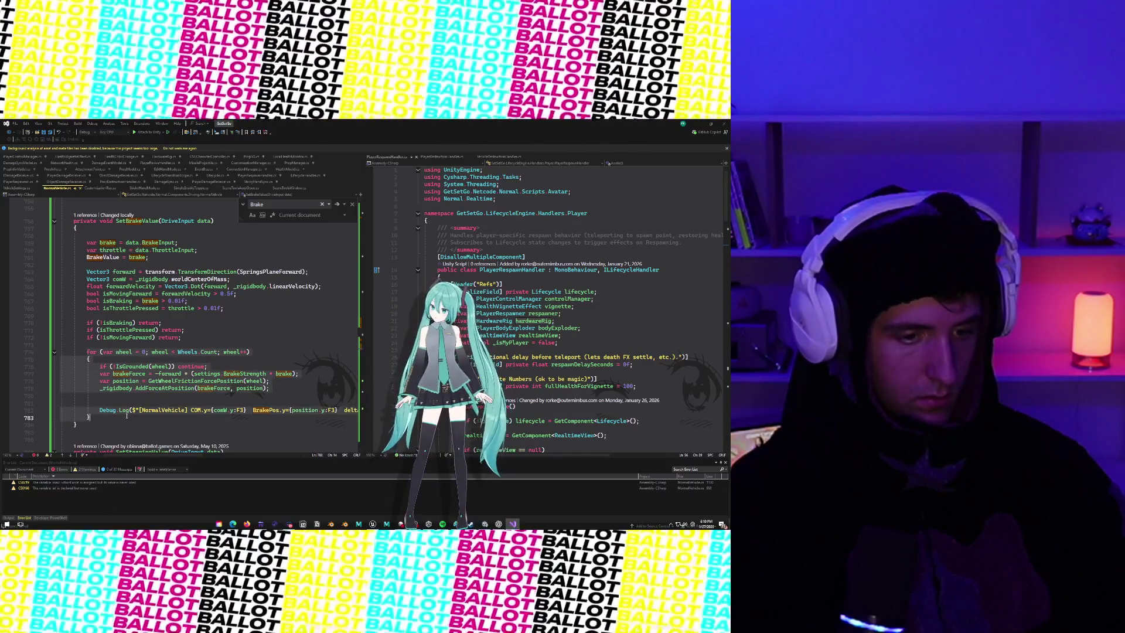
key(ctrl+v)
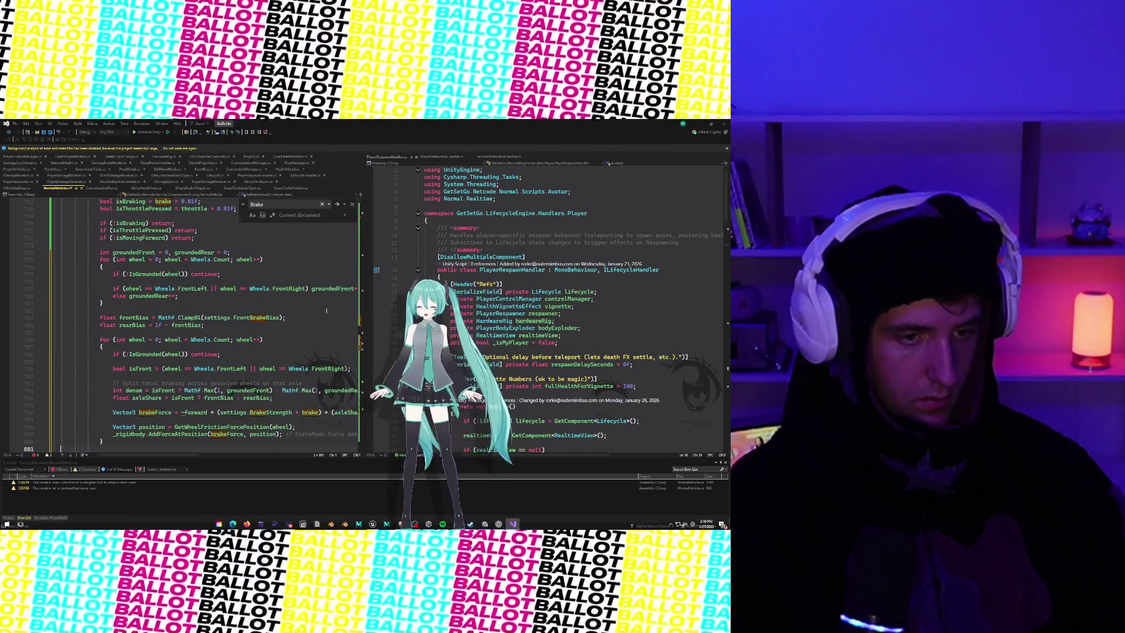
Step: Review the new front/rear braking code, then minimize Visual Studio to return to Unity
scroll(297, 319, up, 1)
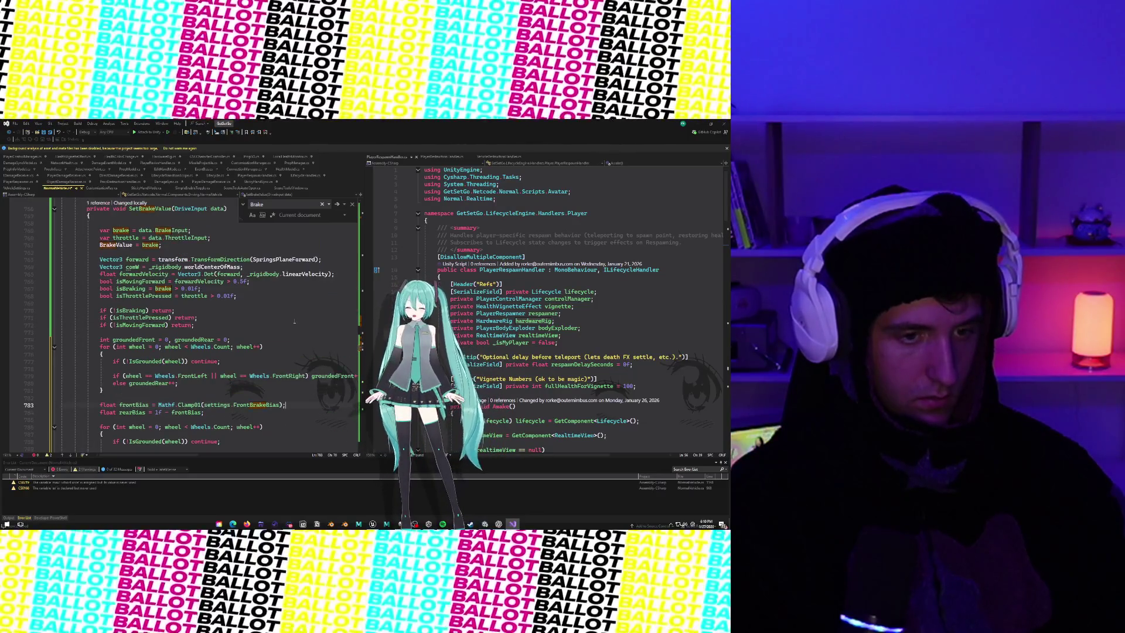
scroll(272, 339, down, 1)
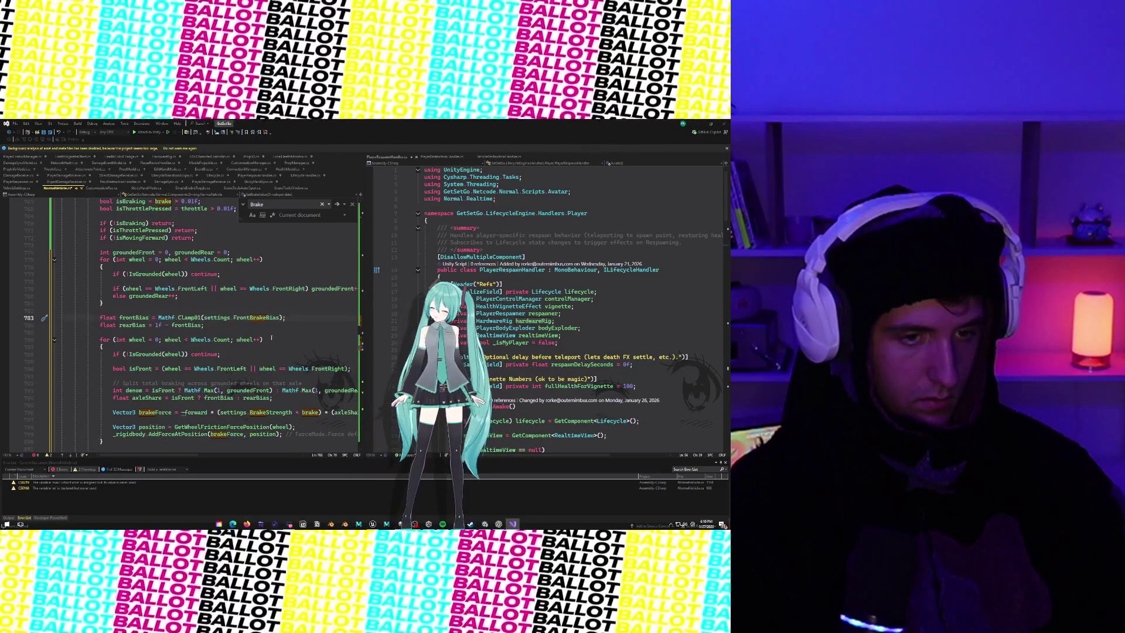
scroll(271, 338, down, 1)
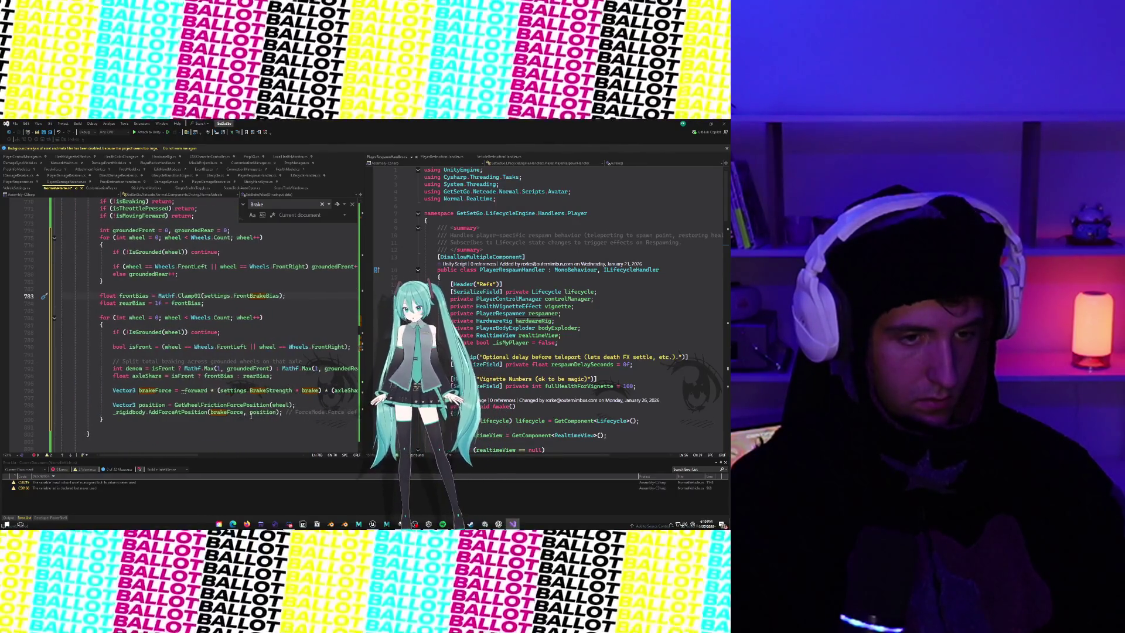
mouse_move(267, 414)
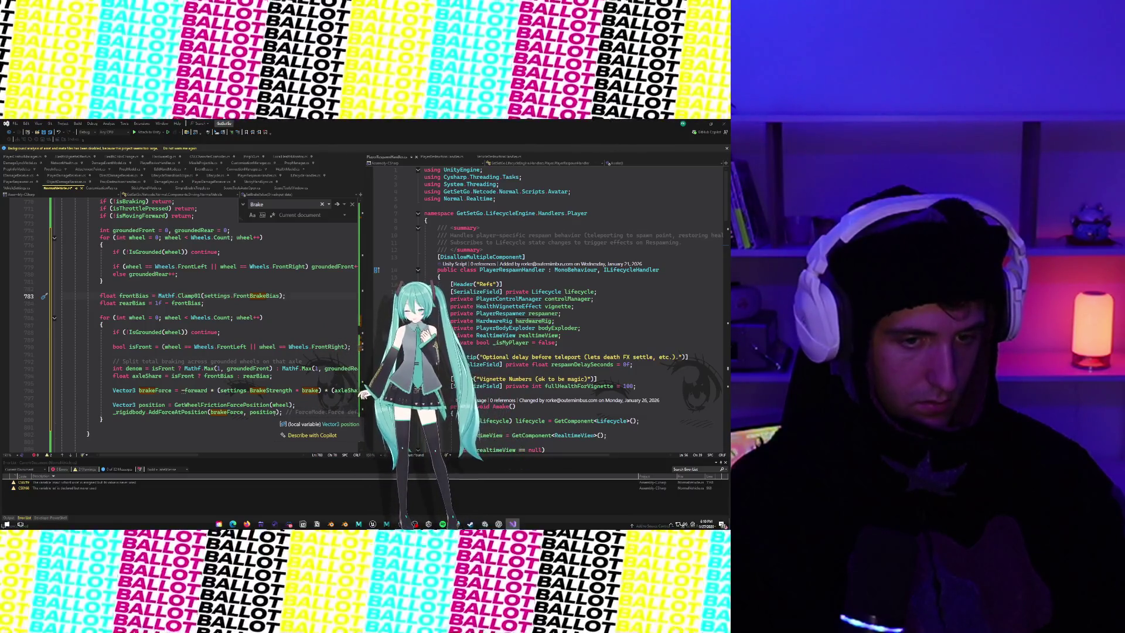
scroll(269, 388, down, 4)
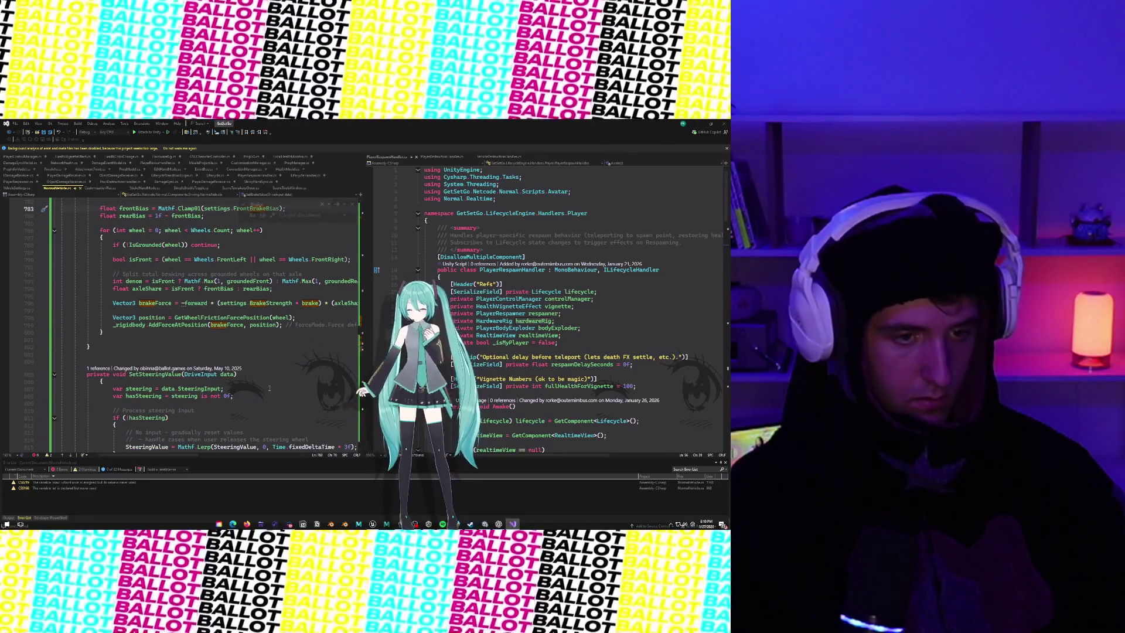
key(ctrl+f)
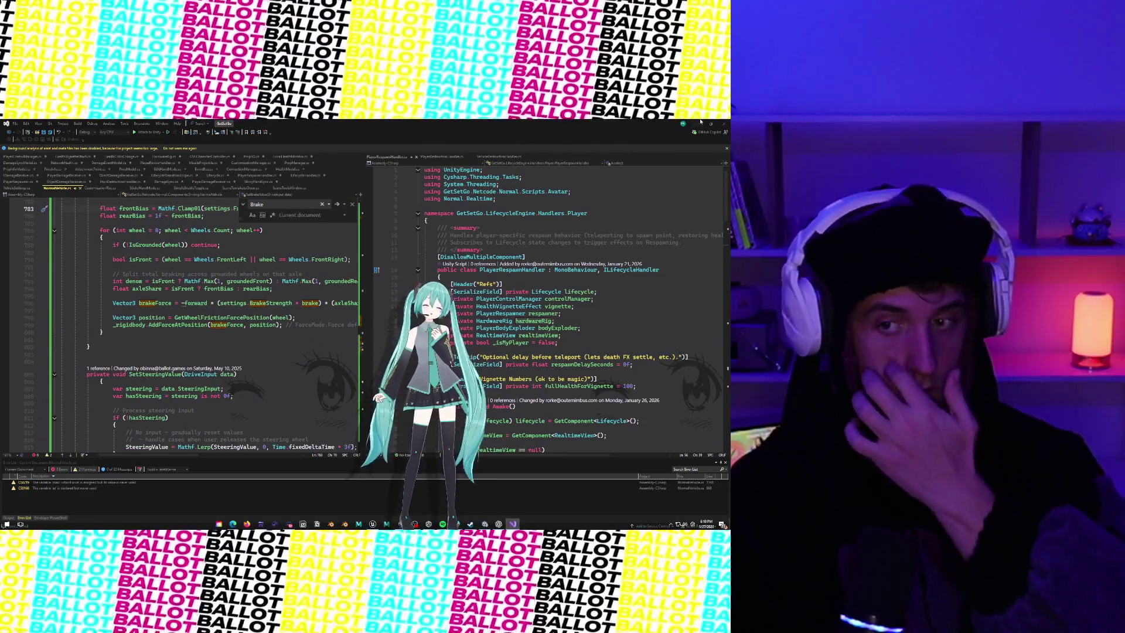
click(701, 122)
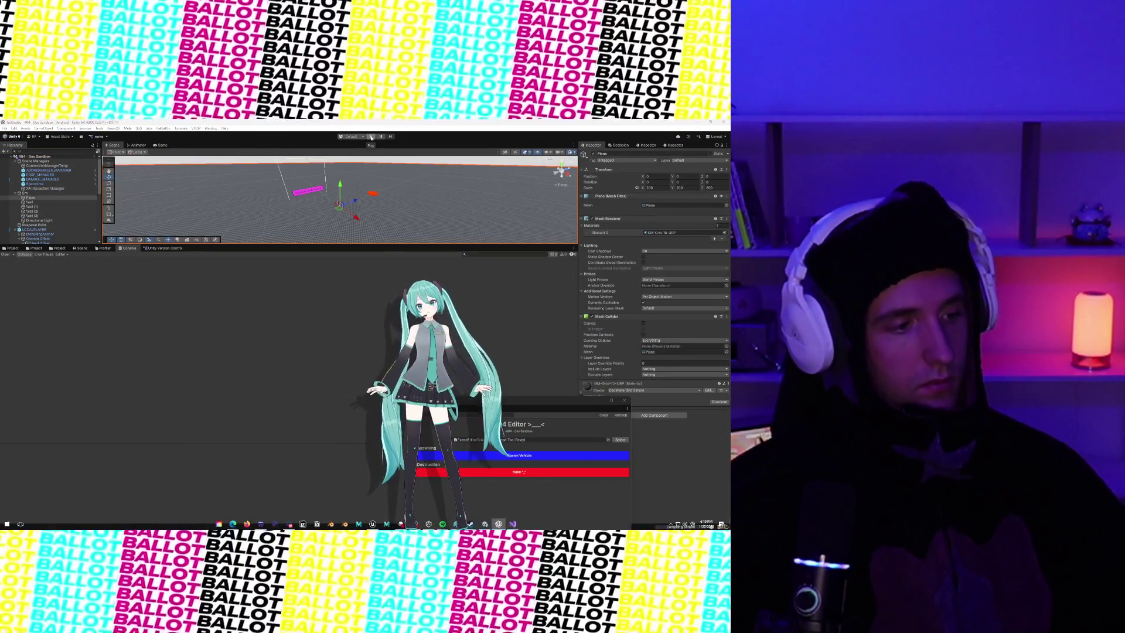
Step: Press Play once Unity finishes recompiling the updated vehicle scripts
click(371, 137)
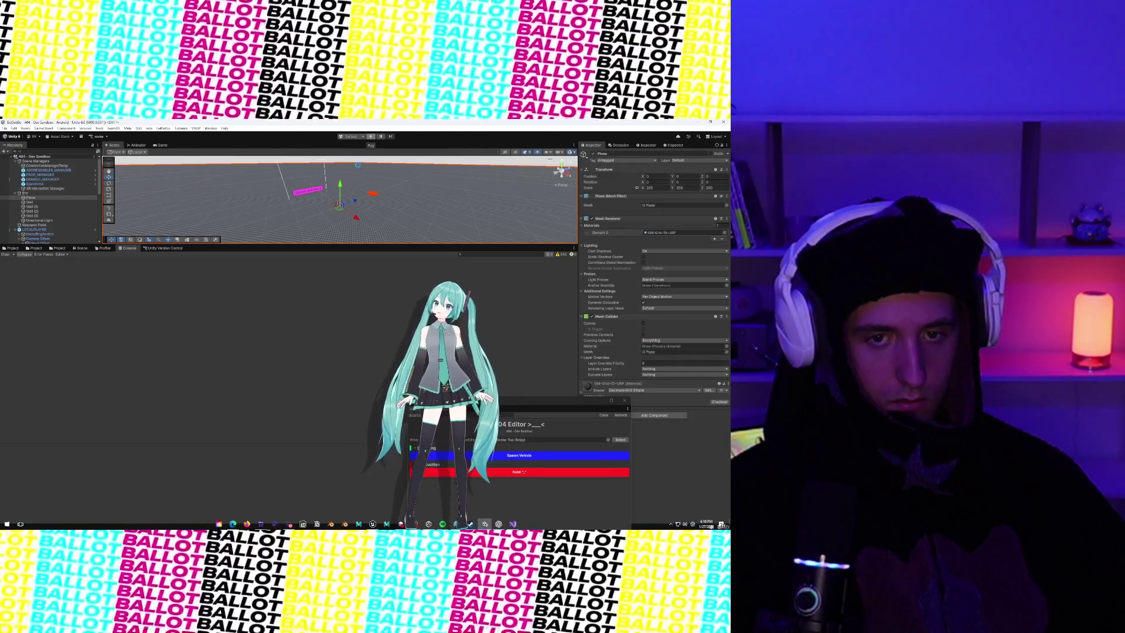
click(375, 136)
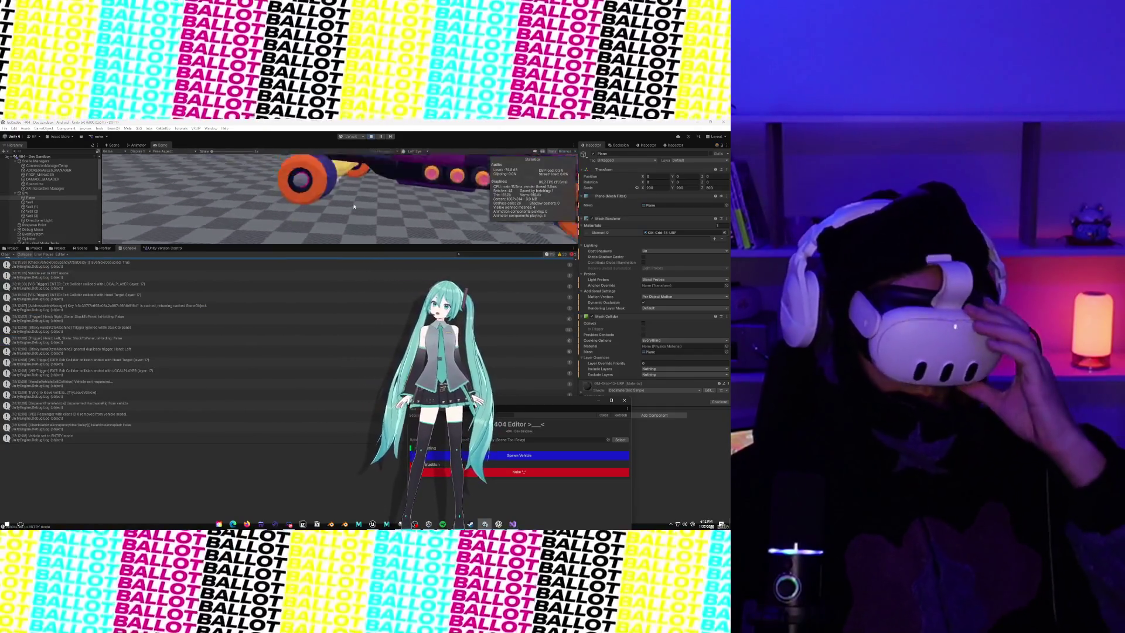
Step: Exit play mode after testing the front/rear brake bias in VR
click(373, 136)
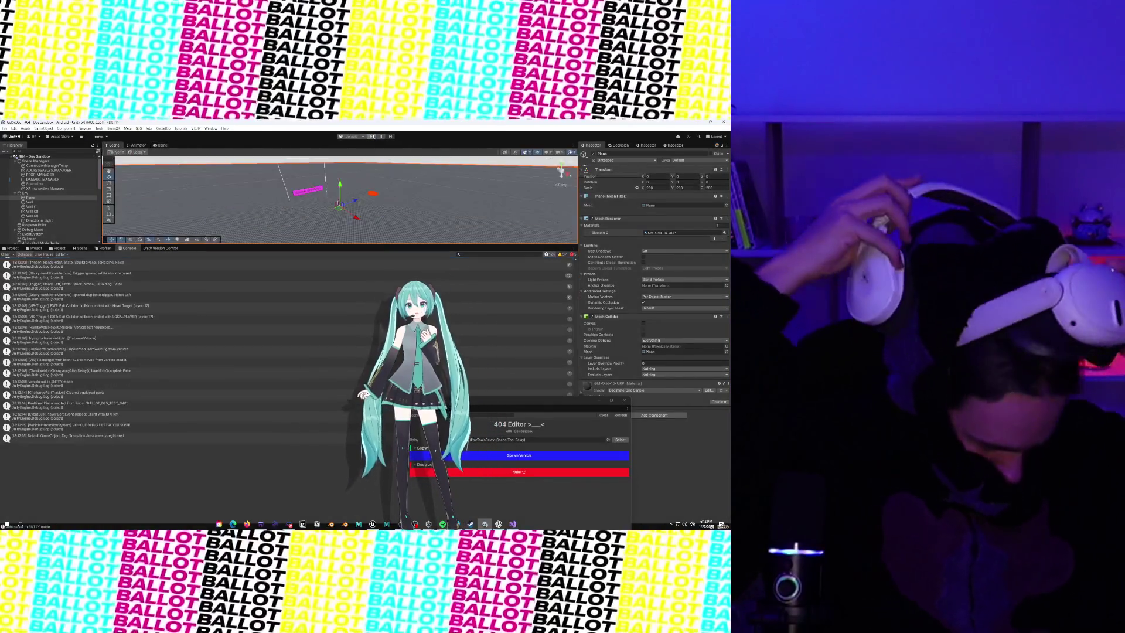
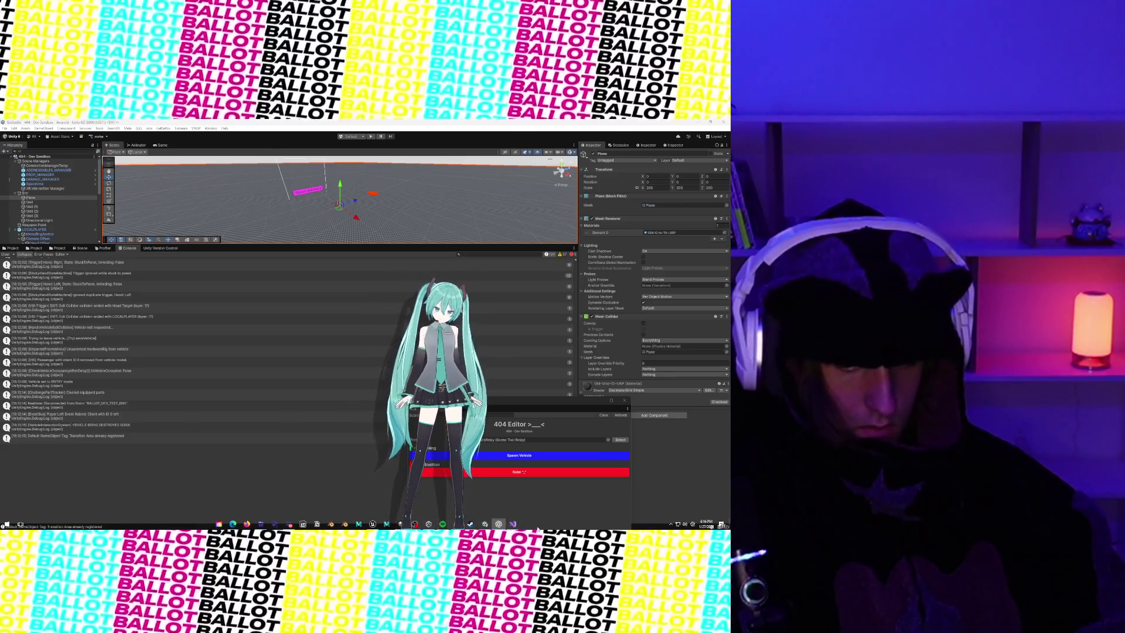
Step: Glance at Visual Studio, then drag the floating 404 Editor window left over the console area
click(514, 524)
click(514, 525)
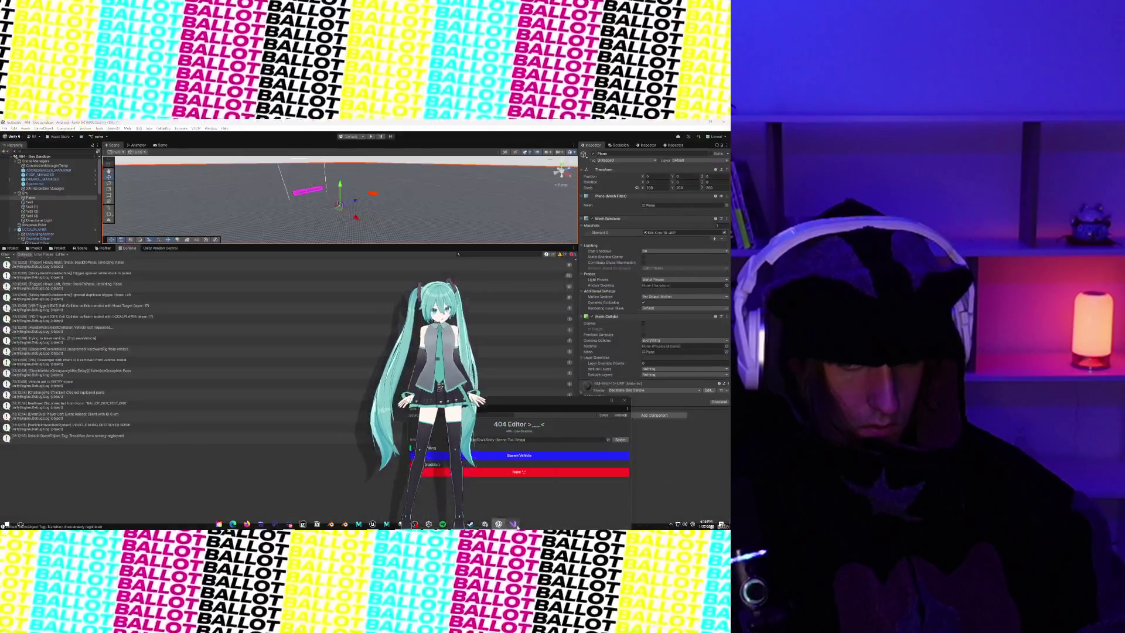
drag(562, 404, 331, 379)
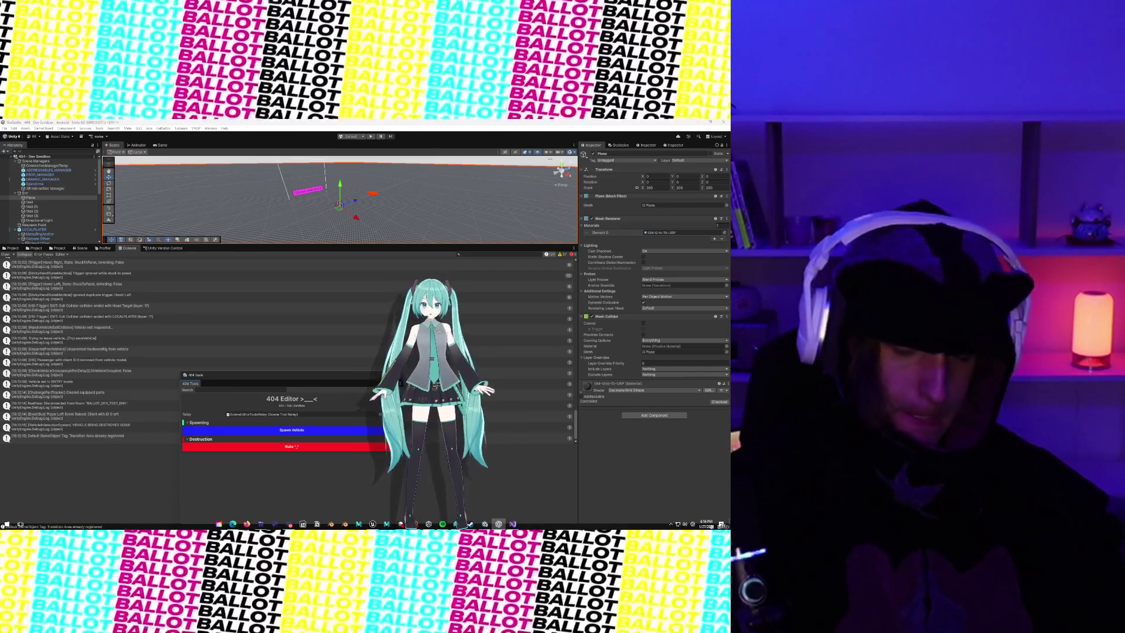
Step: In Visual Studio, search the vehicle controller code for 'grounded'
click(514, 524)
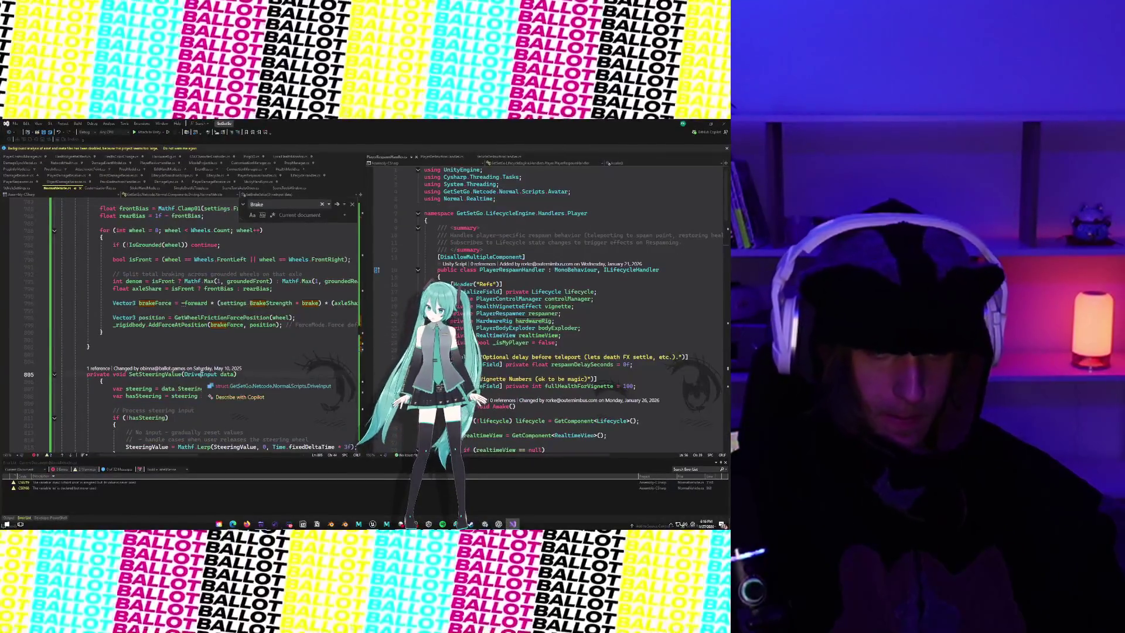
key(ctrl+f)
text(grounded)
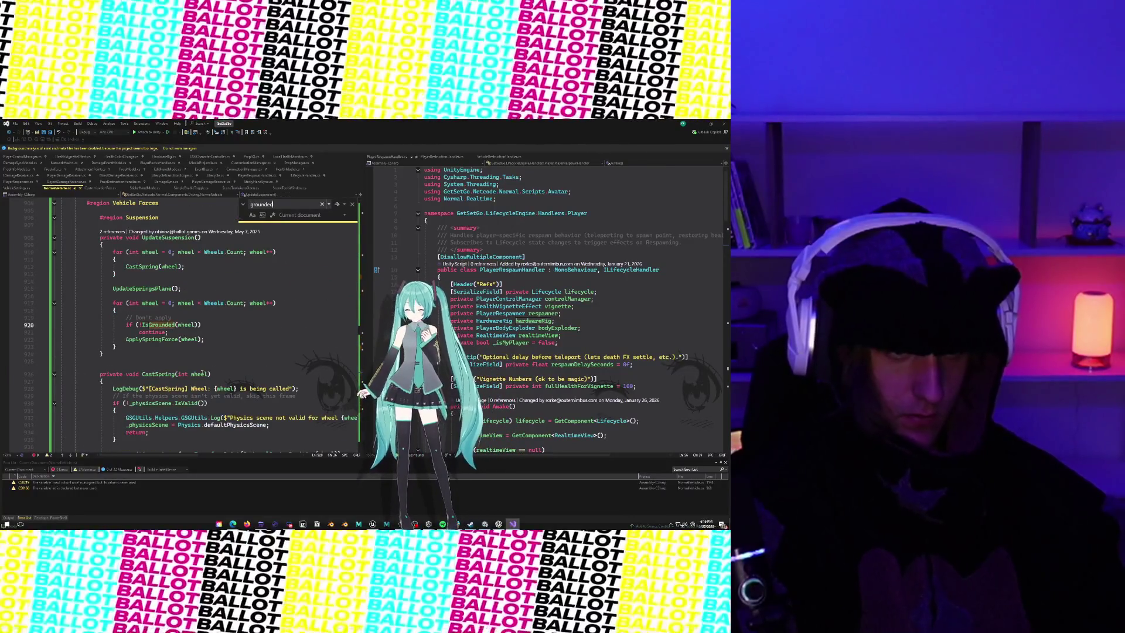
click(117, 346)
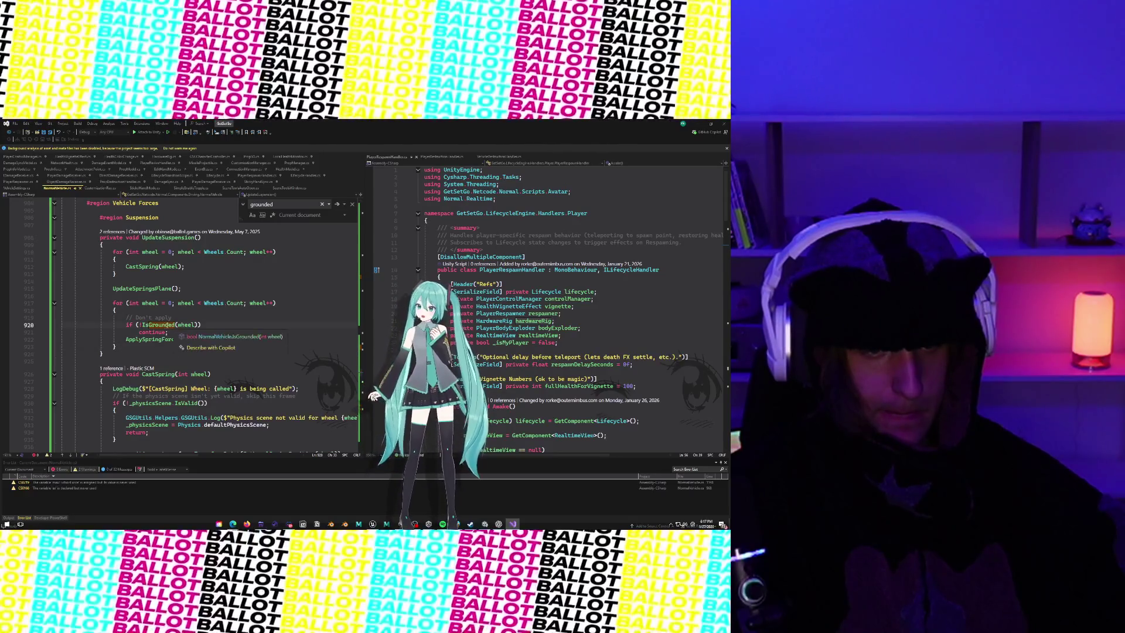
Step: Go to the IsGrounded method definition with F12 and select the whole method
click(155, 325)
key(F12)
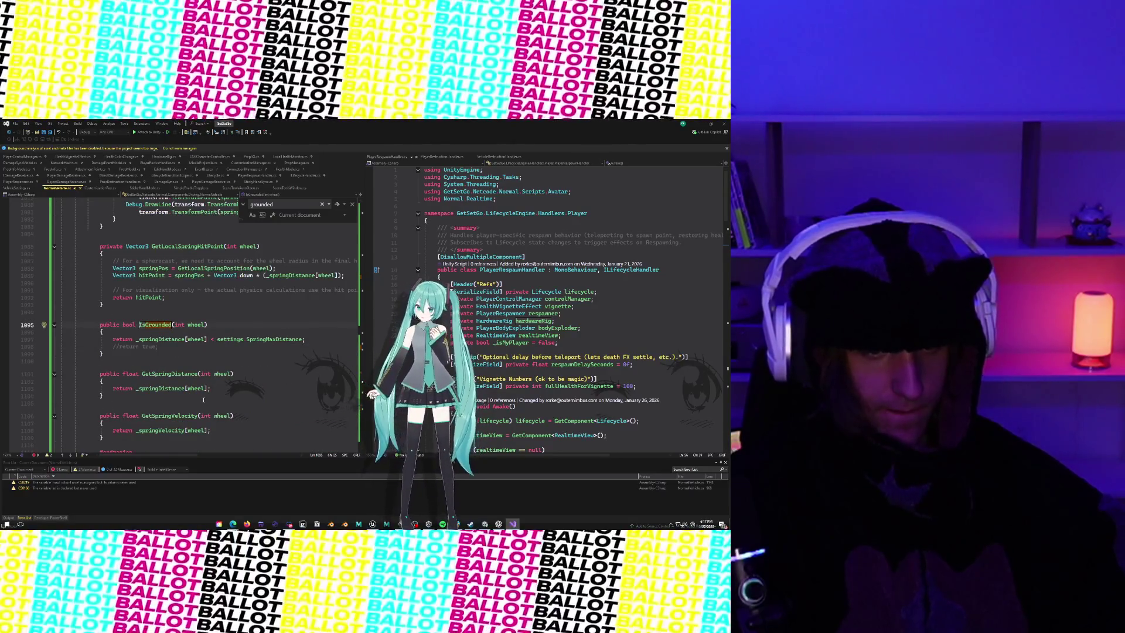
scroll(218, 328, down, 1)
scroll(218, 328, down, 2)
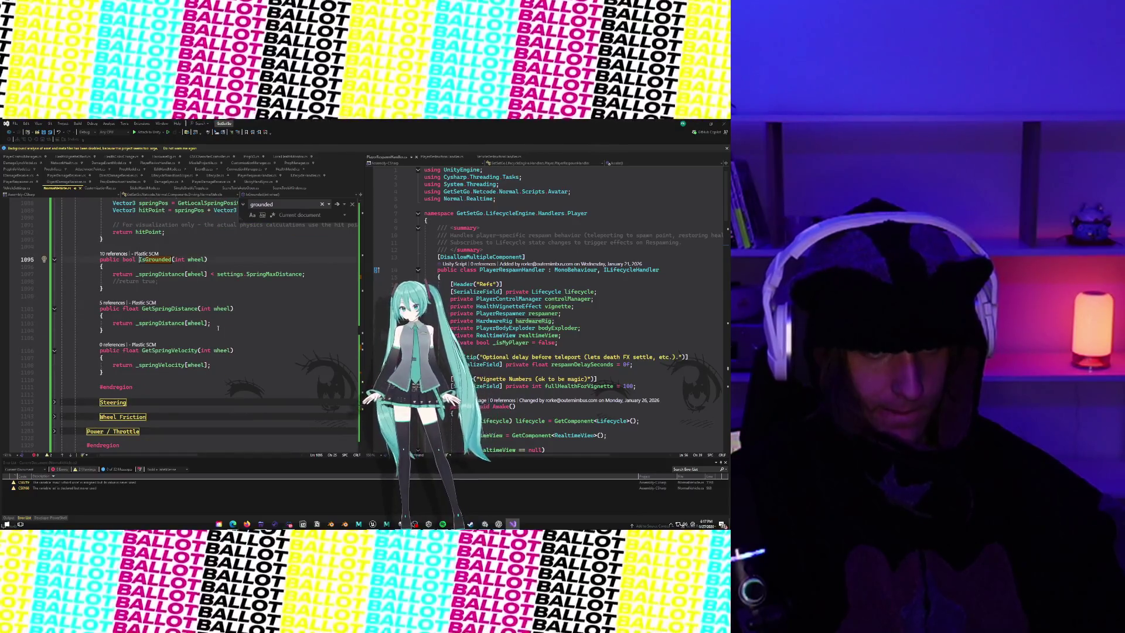
scroll(218, 328, up, 2)
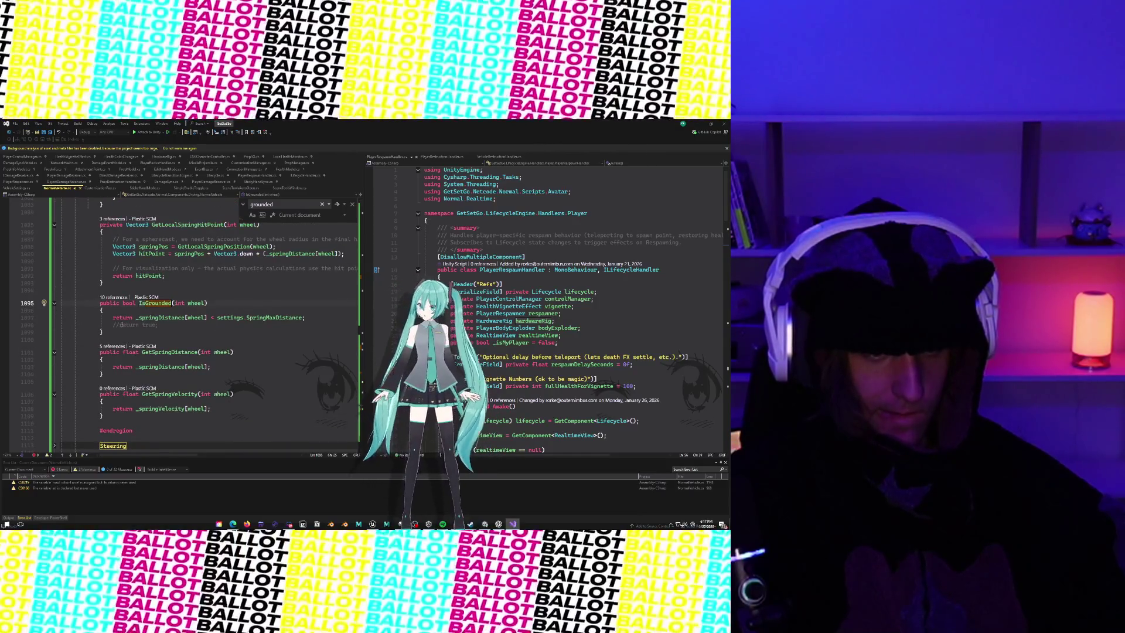
drag(116, 332, 100, 303)
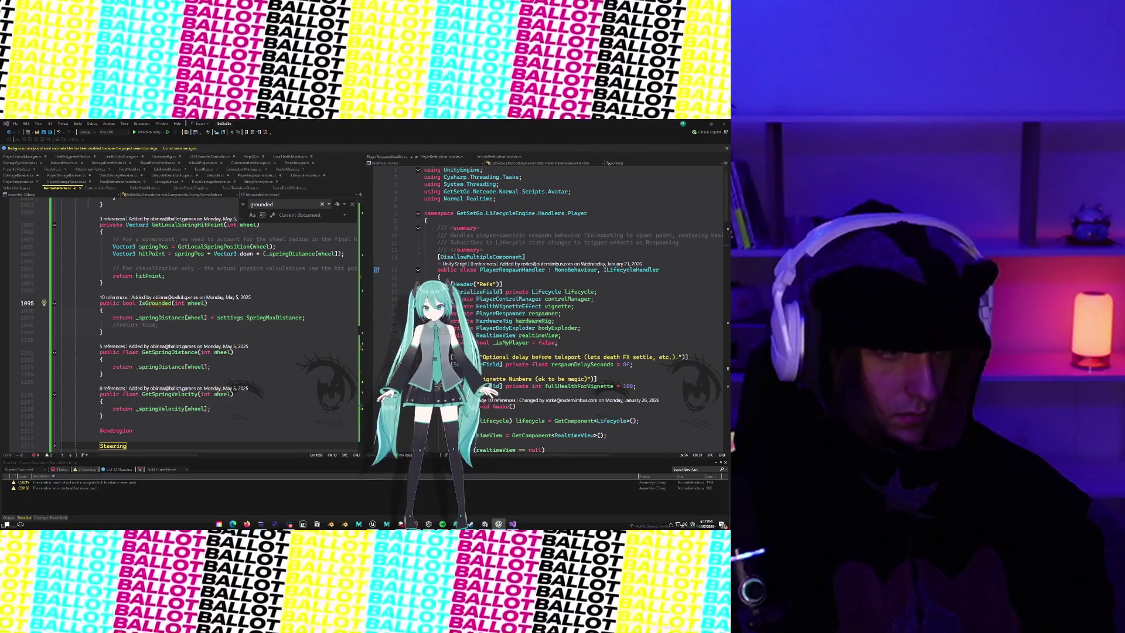
Step: Below IsGrounded, add public bool IsFrontAxleGrounded() and accept Copilot's front-wheel check body
click(123, 333)
key(Return)
key(Return)
text(public bool IsFrontAxleGrounded()
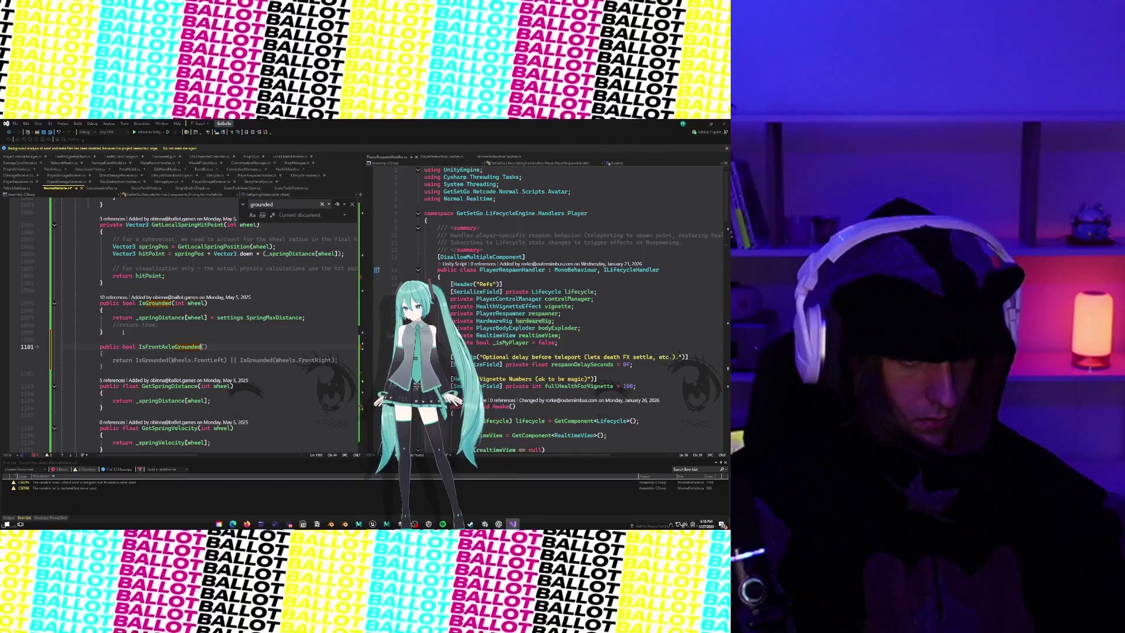
text())
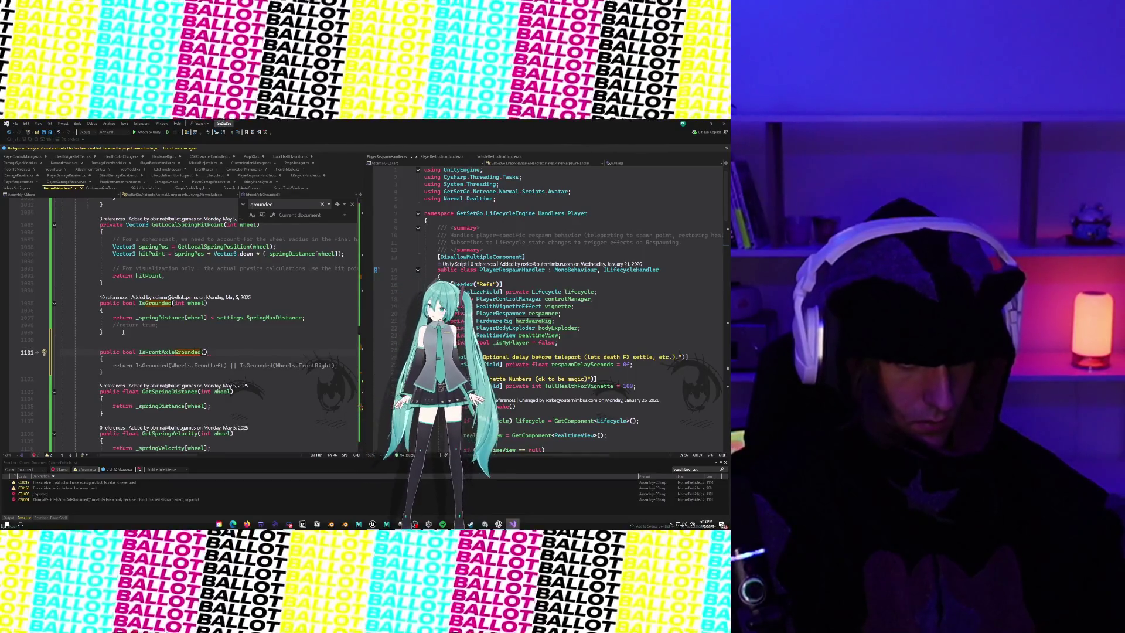
key(Tab)
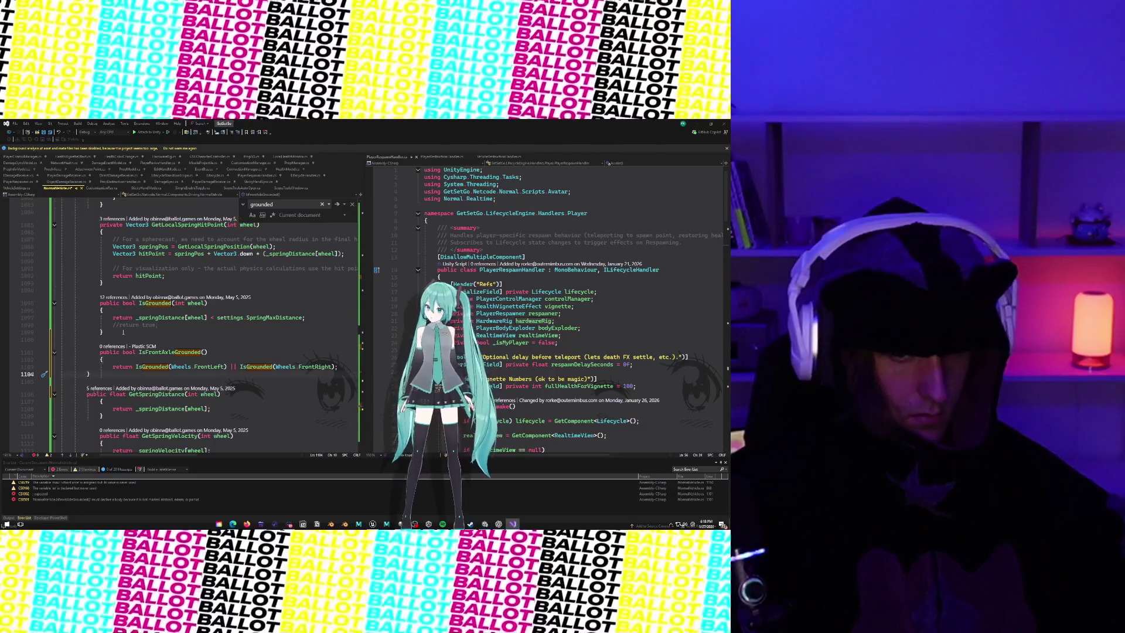
click(188, 344)
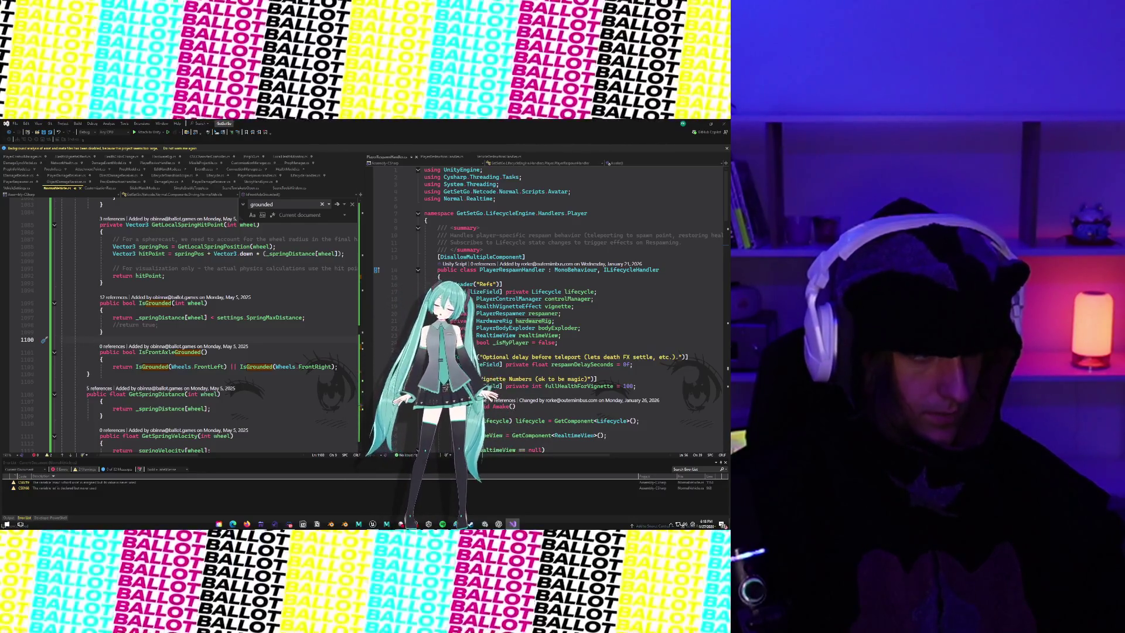
Step: Scroll back up to the SetBrakeValue braking code
scroll(182, 322, up, 8)
scroll(149, 368, up, 20)
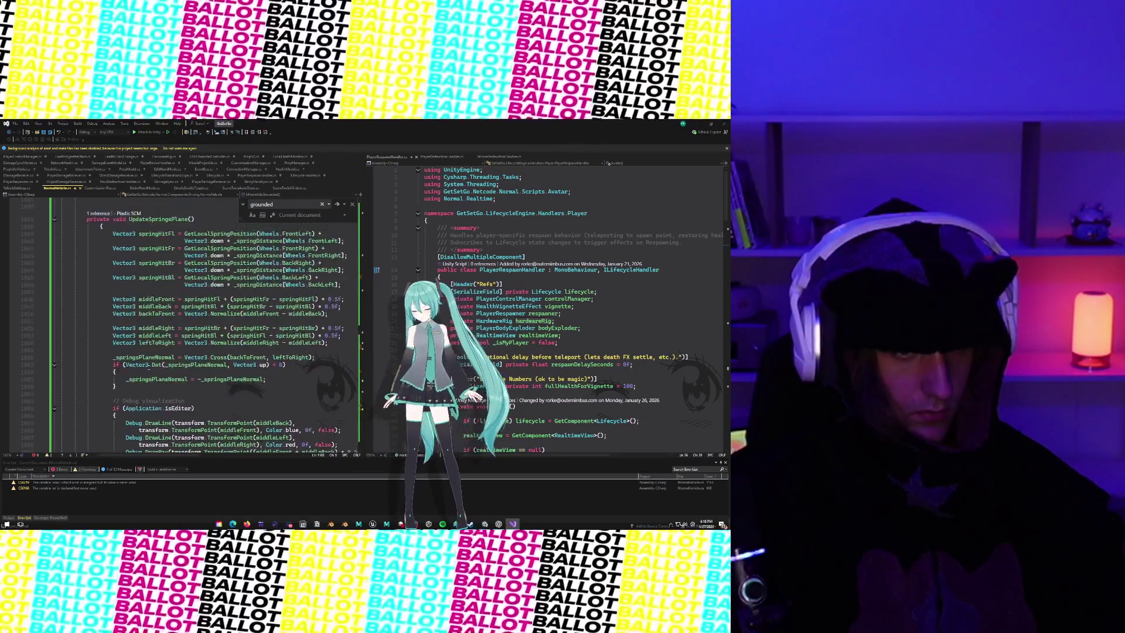
scroll(149, 368, up, 20)
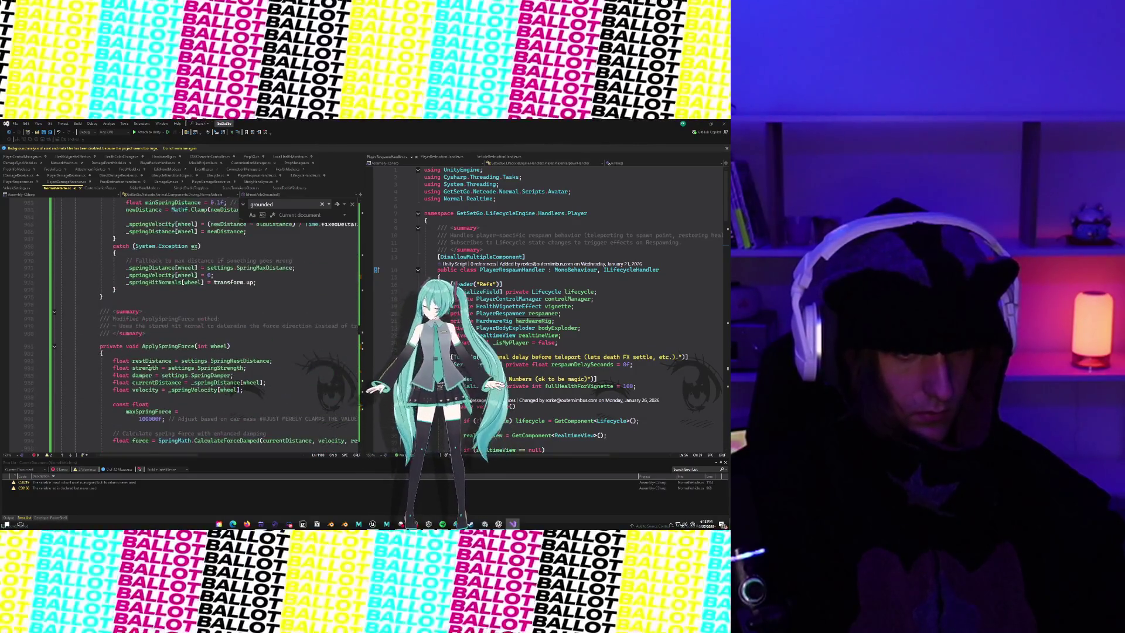
scroll(149, 368, up, 6)
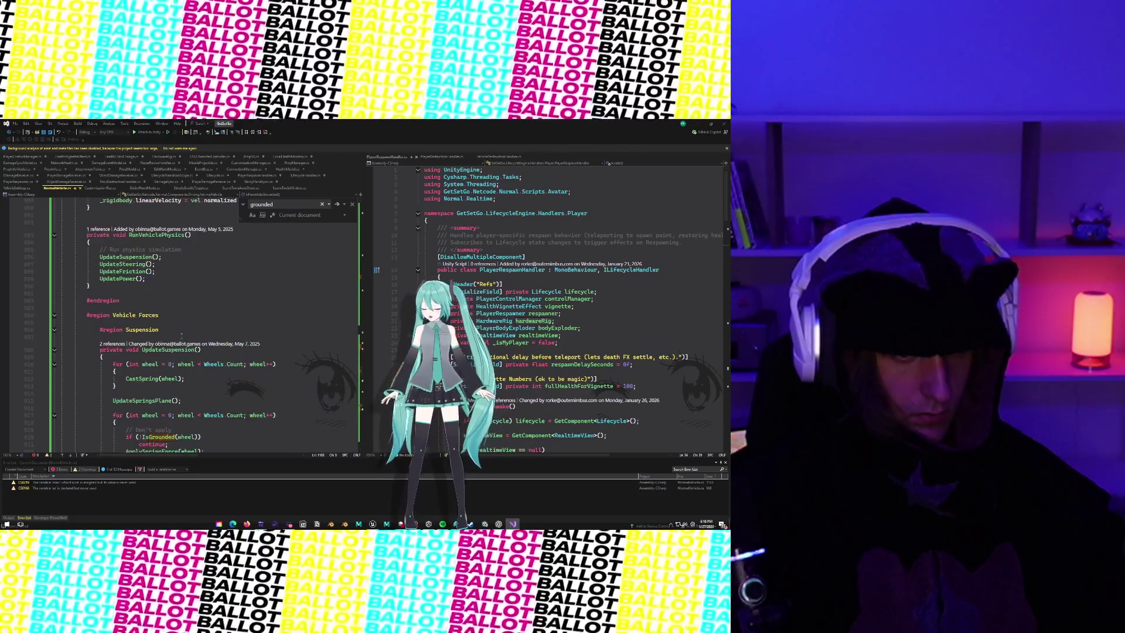
scroll(182, 335, up, 20)
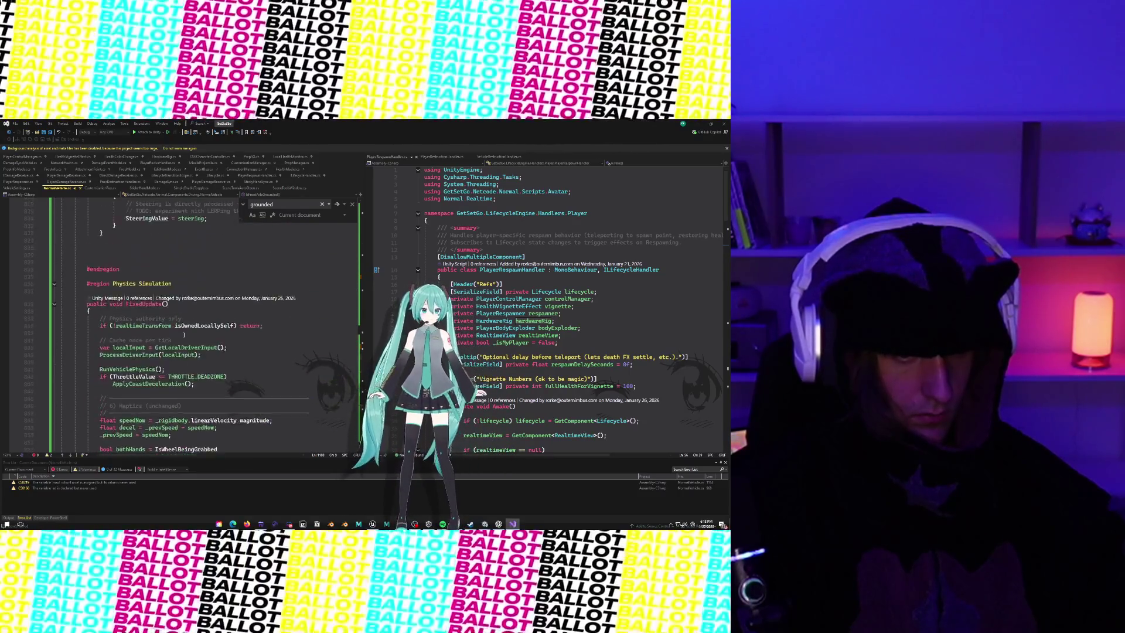
scroll(184, 335, up, 13)
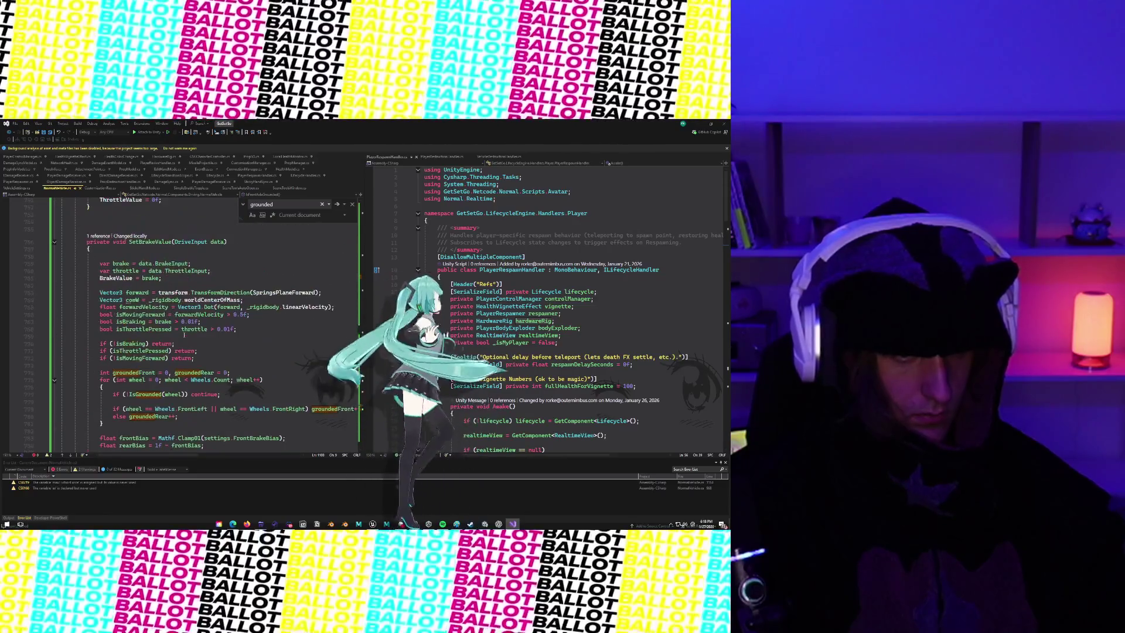
scroll(186, 336, down, 8)
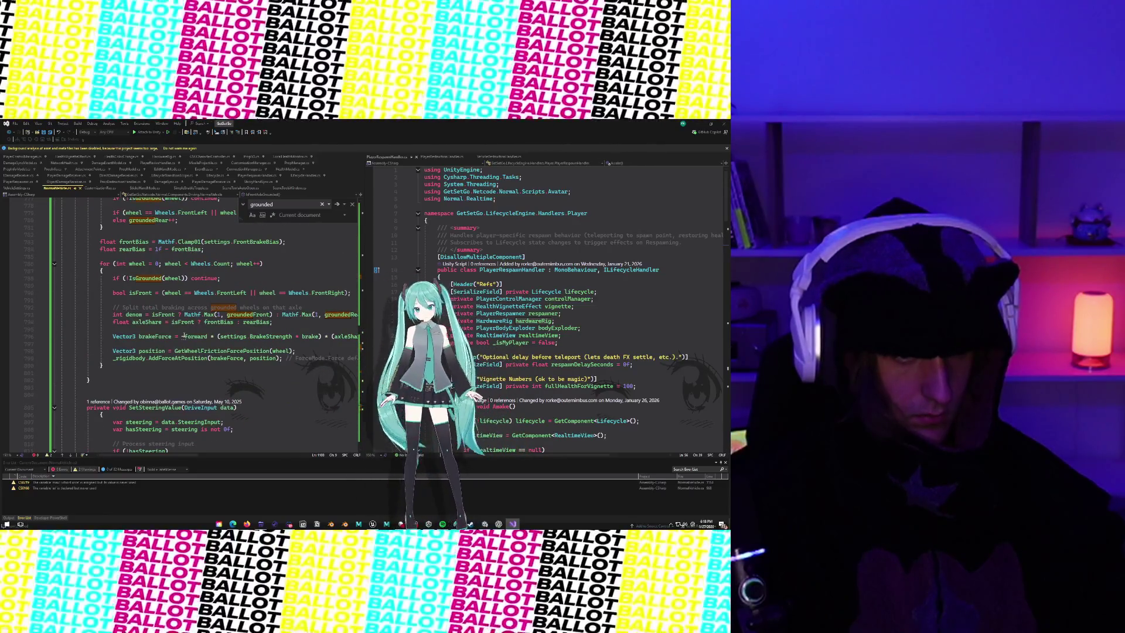
Step: Declare private void ApplyBrakeDiveTorque(float brake) after the braking loop and accept Copilot's speed-scaled pitch-torque body
click(108, 381)
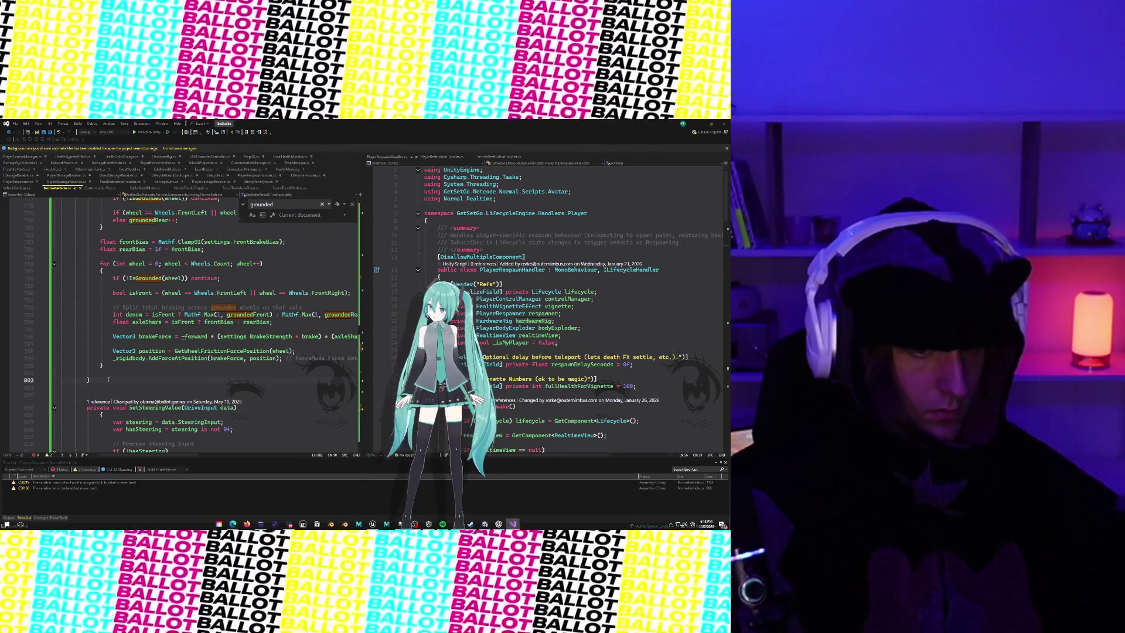
key(Return)
key(Return)
text(private void)
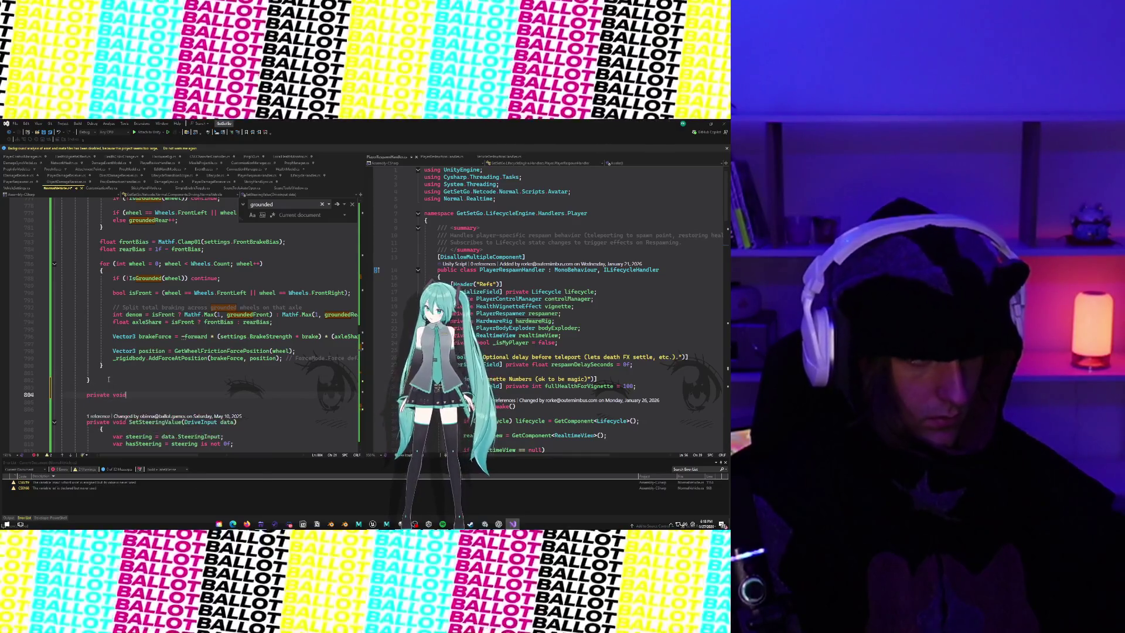
text( ApplyBra)
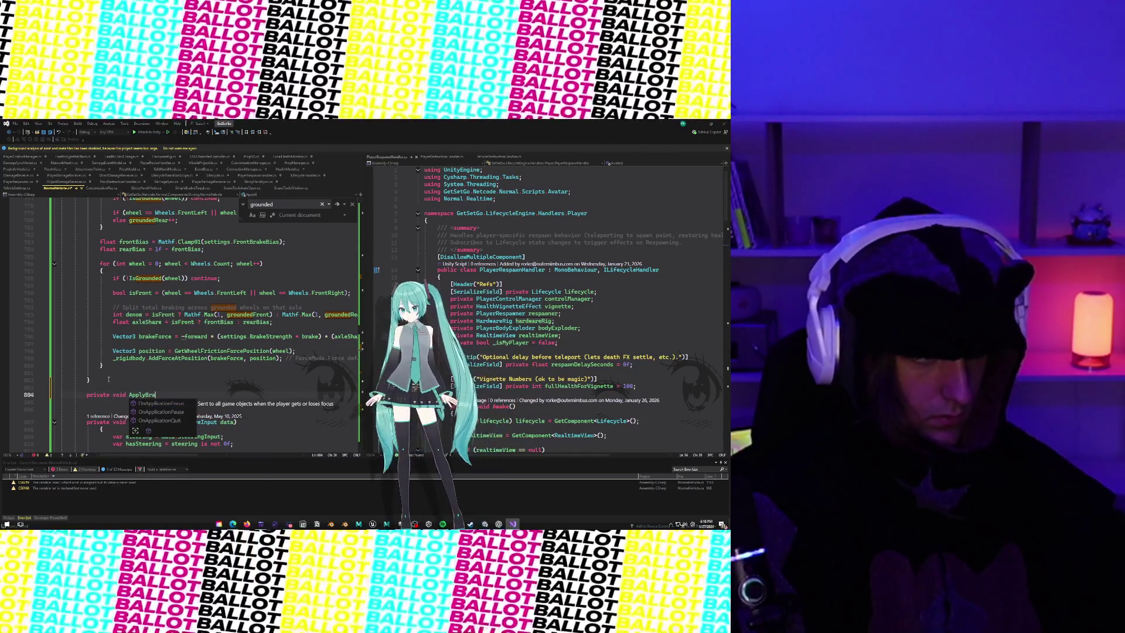
text(keDiveTou)
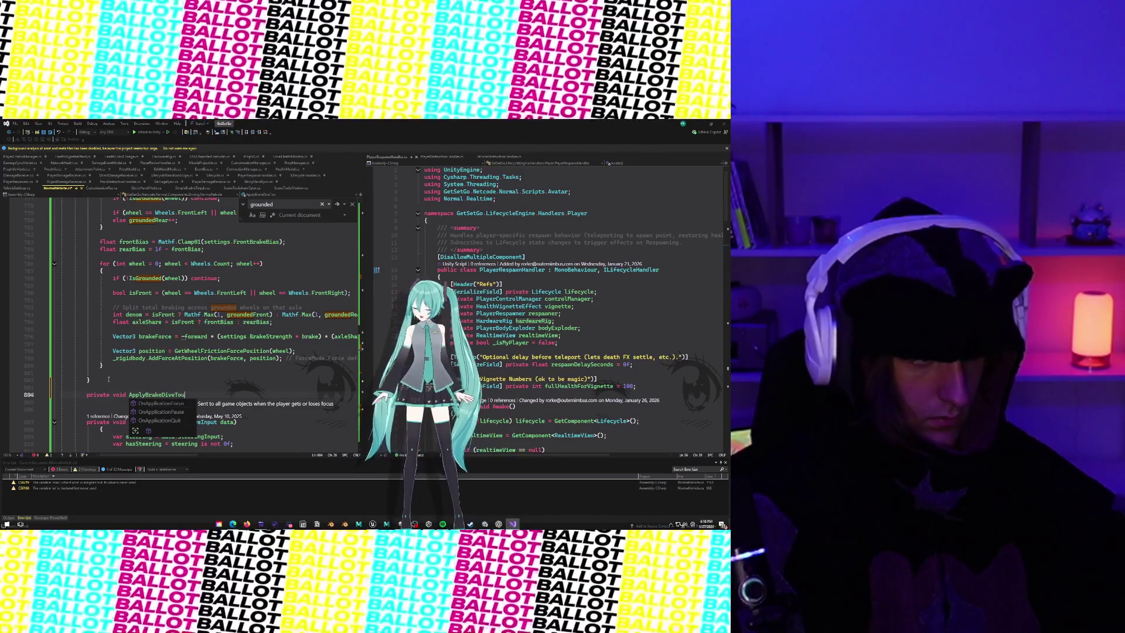
key(BackSpace)
text(rque(float )
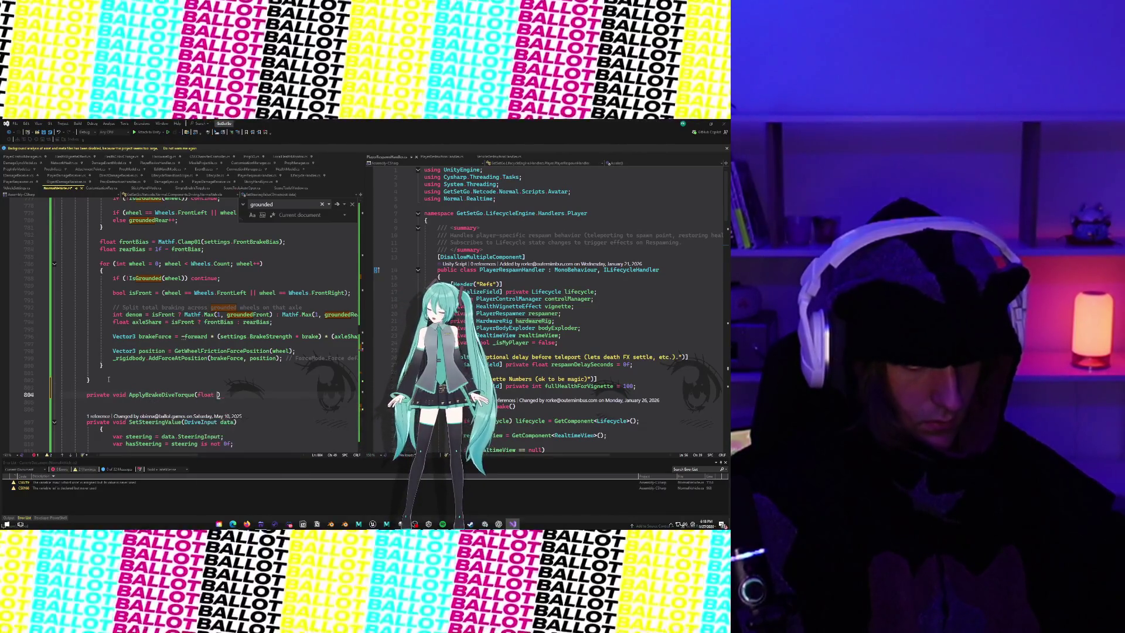
text(brake)
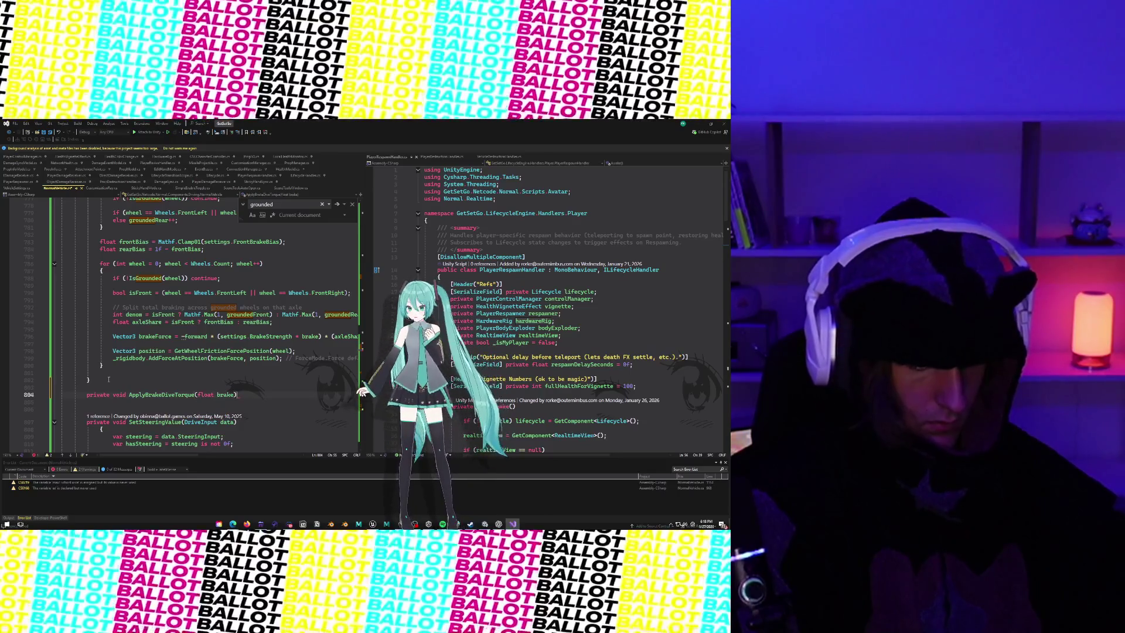
key(Return)
text({)
key(Return)
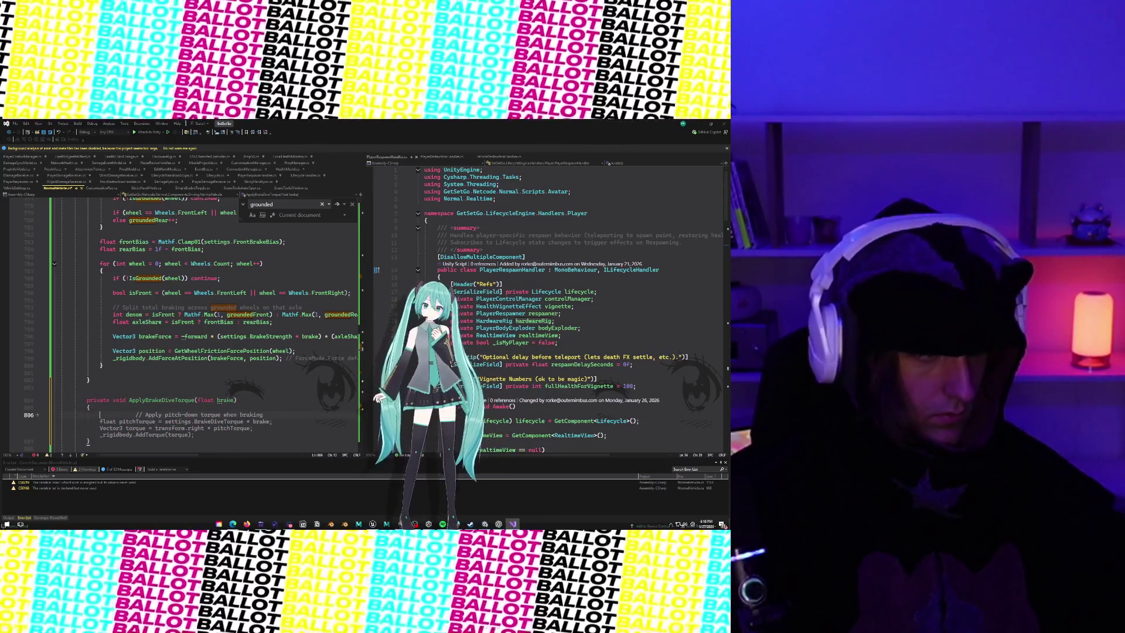
key(Escape)
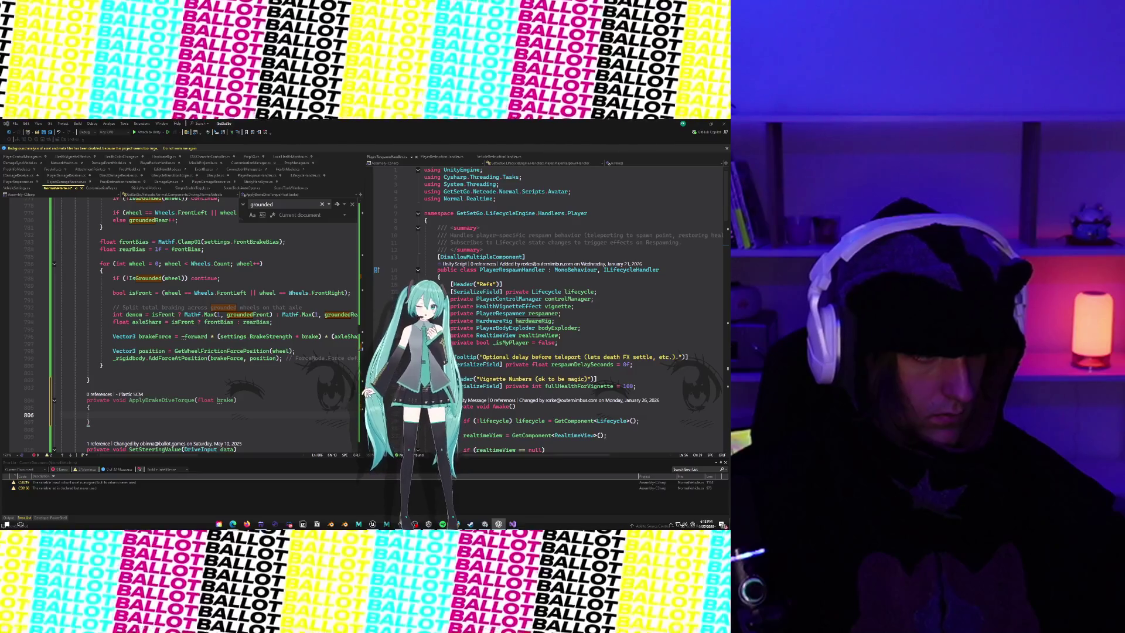
key(Tab)
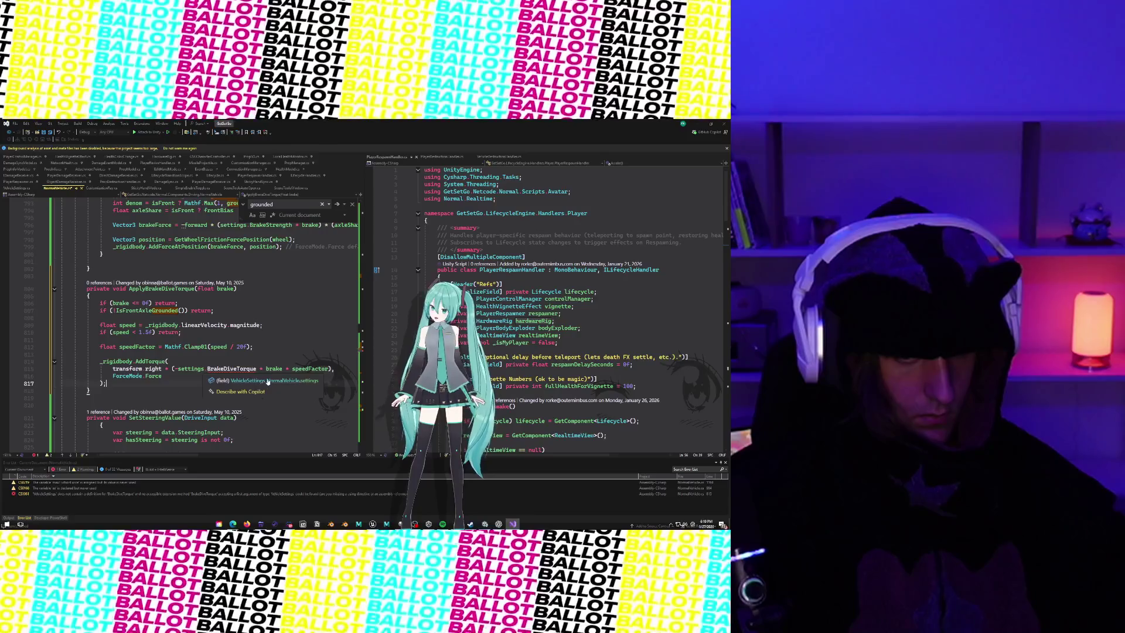
click(235, 382)
Step: After FrontBrakeBias, add a [Header("Brake Dive Torque")] and Copilot's weight-transfer [Tooltip]
scroll(140, 368, down, 20)
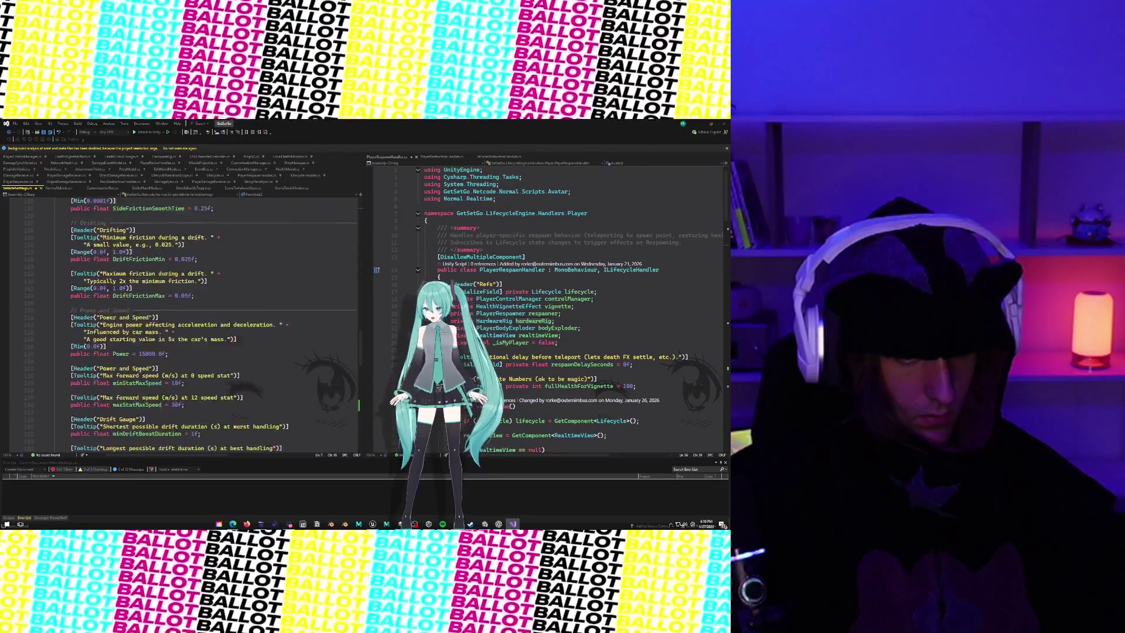
scroll(140, 368, up, 7)
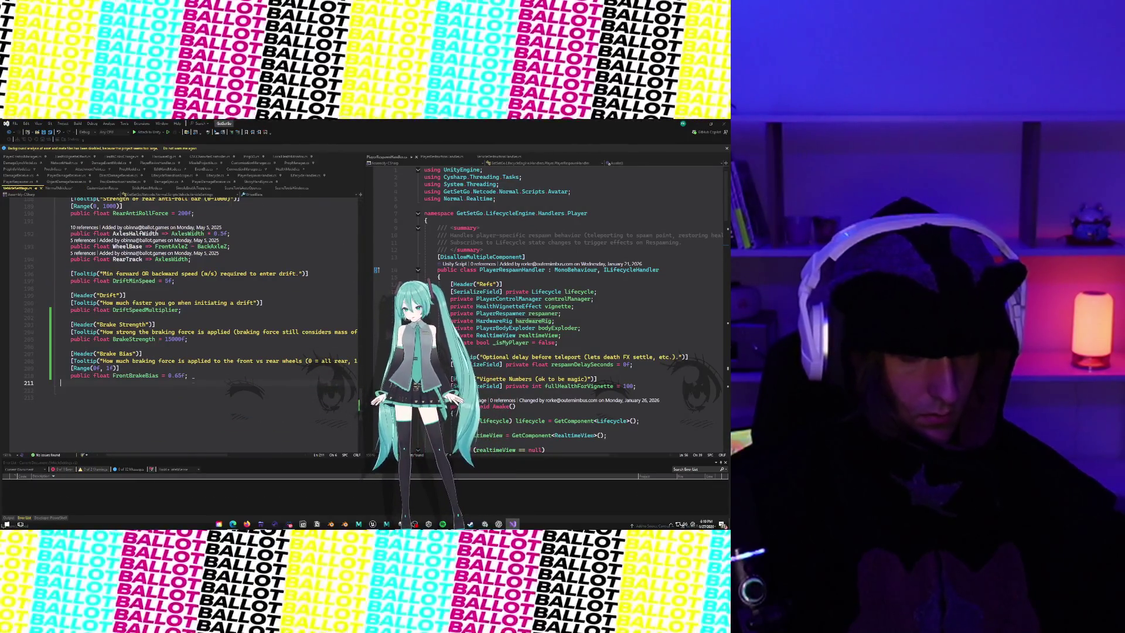
key(Return)
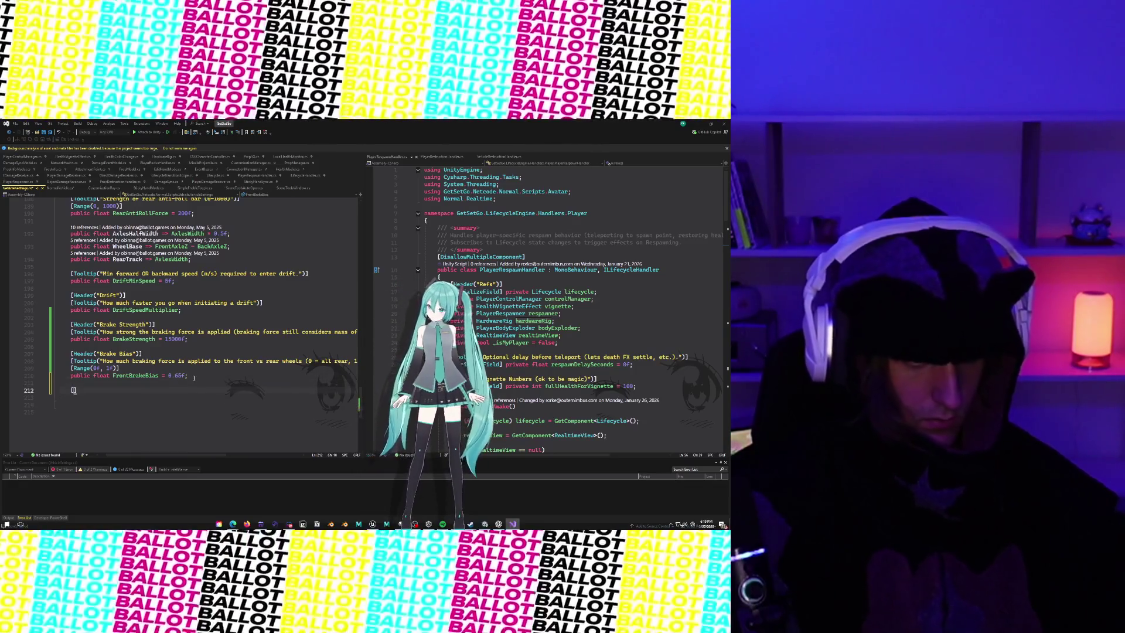
text([Header(")
text(Brake Di)
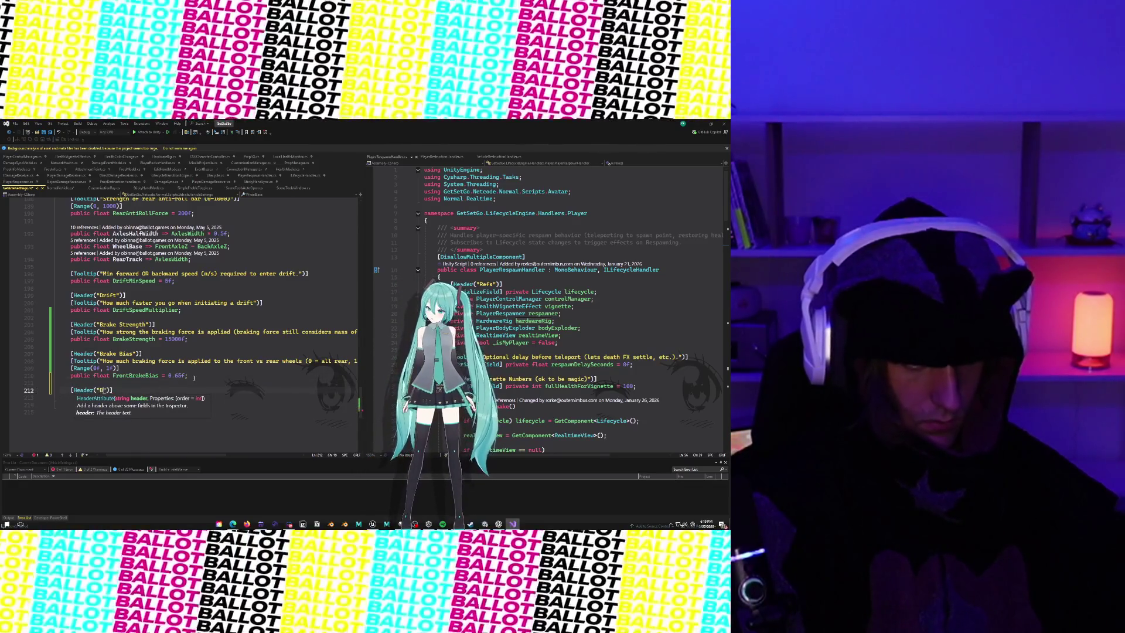
text(ve Torqu)
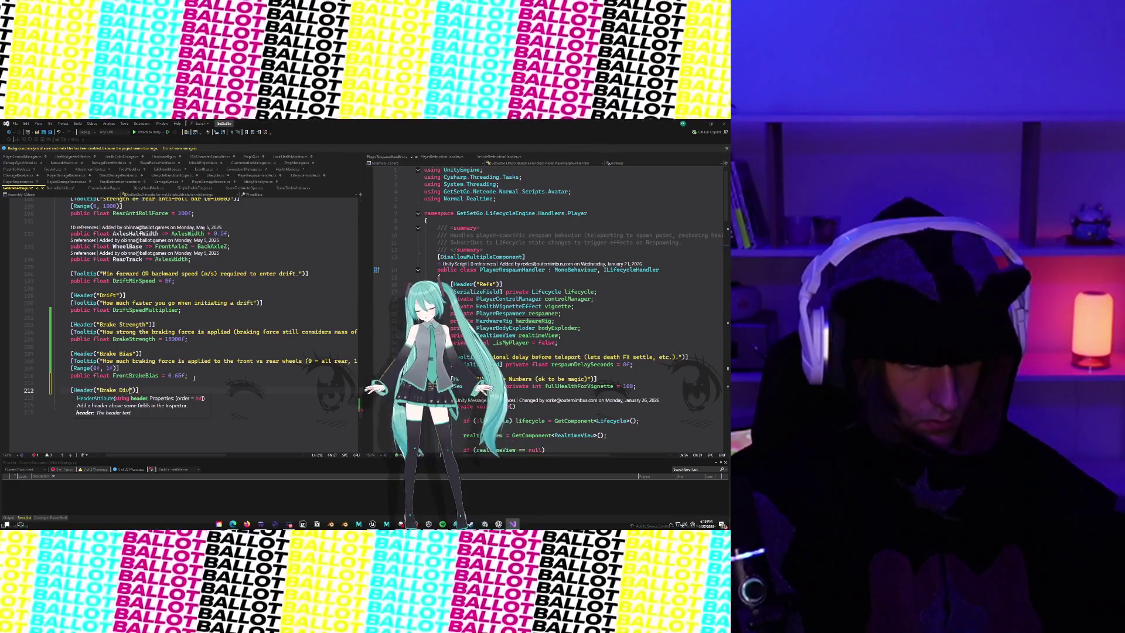
text(e)
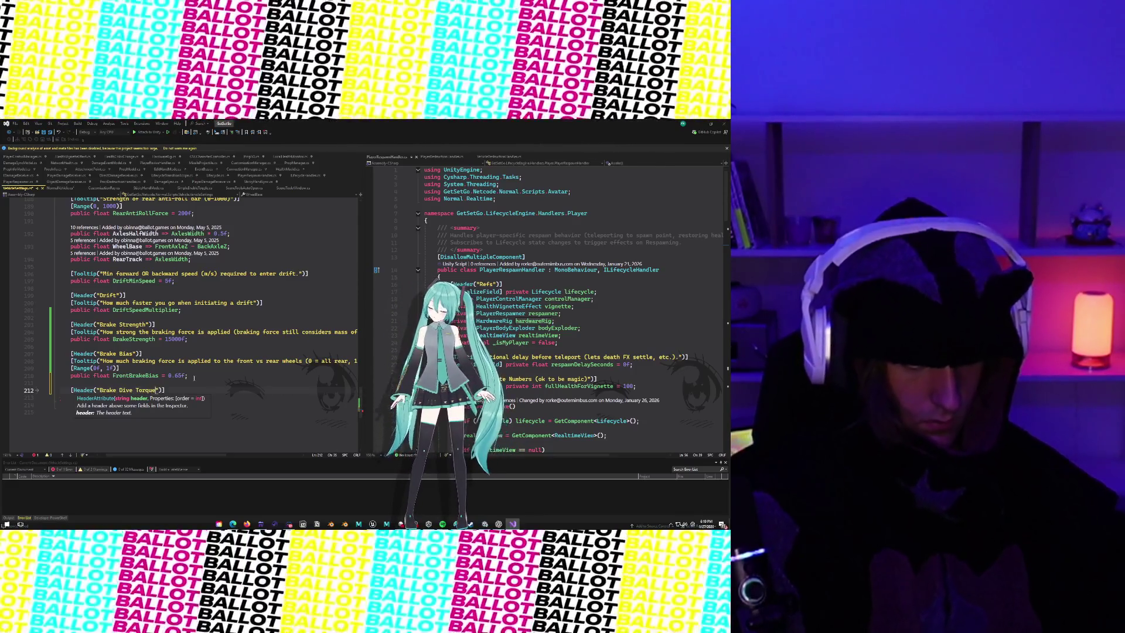
key(End)
key(Return)
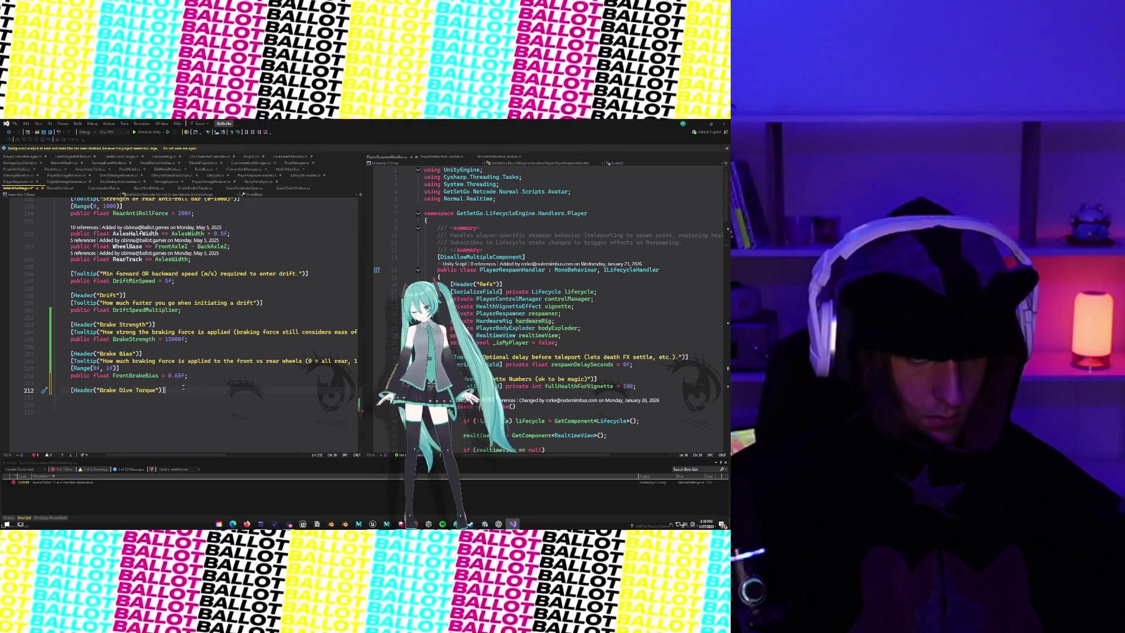
text([To)
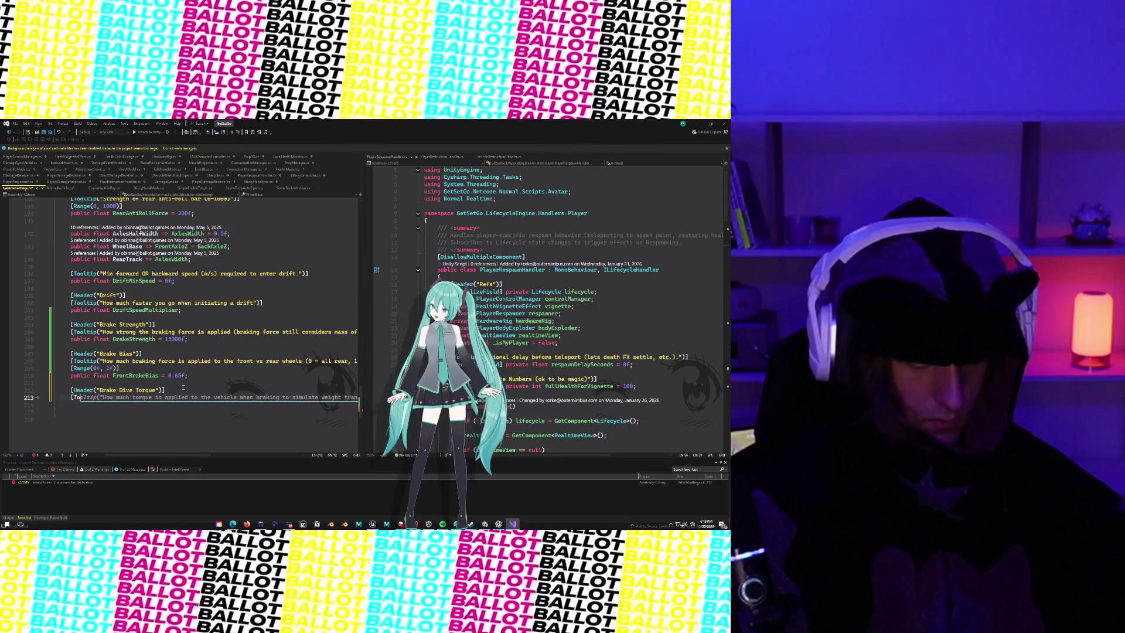
text(oltip)
key(Tab)
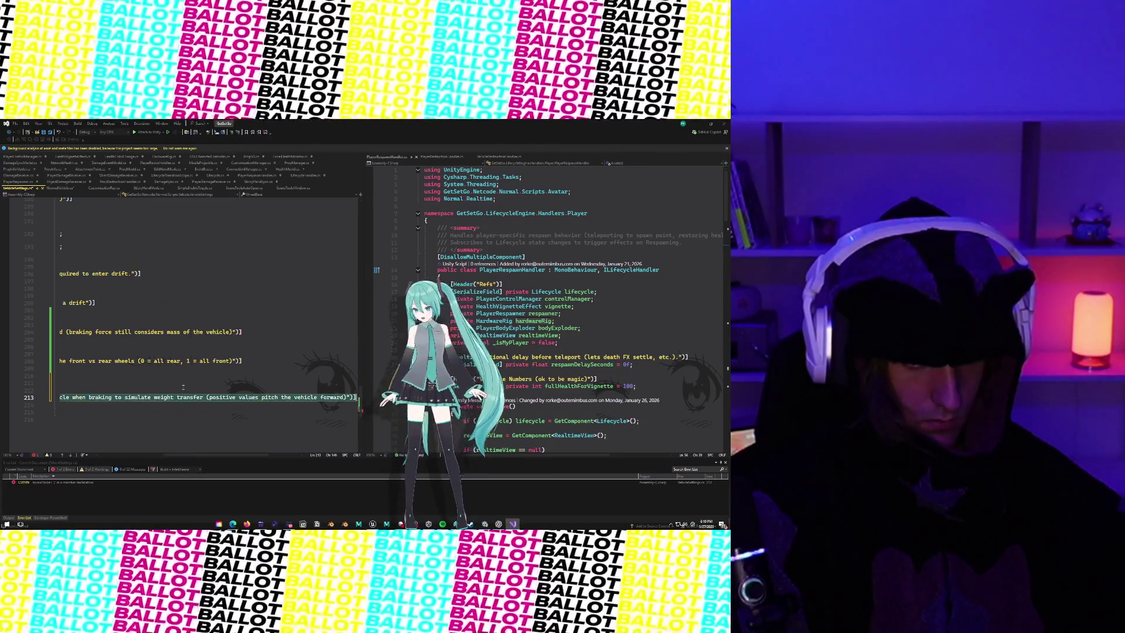
Step: Add the field public float BrakeDiveTorque = 2500f; below the tooltip
key(Return)
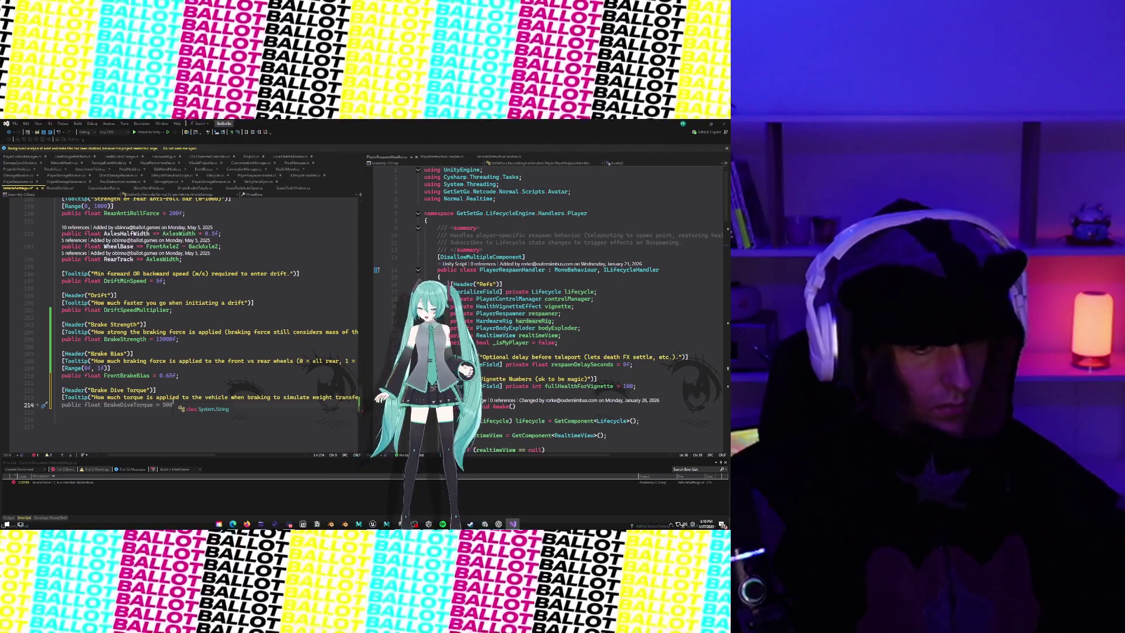
text(puclib)
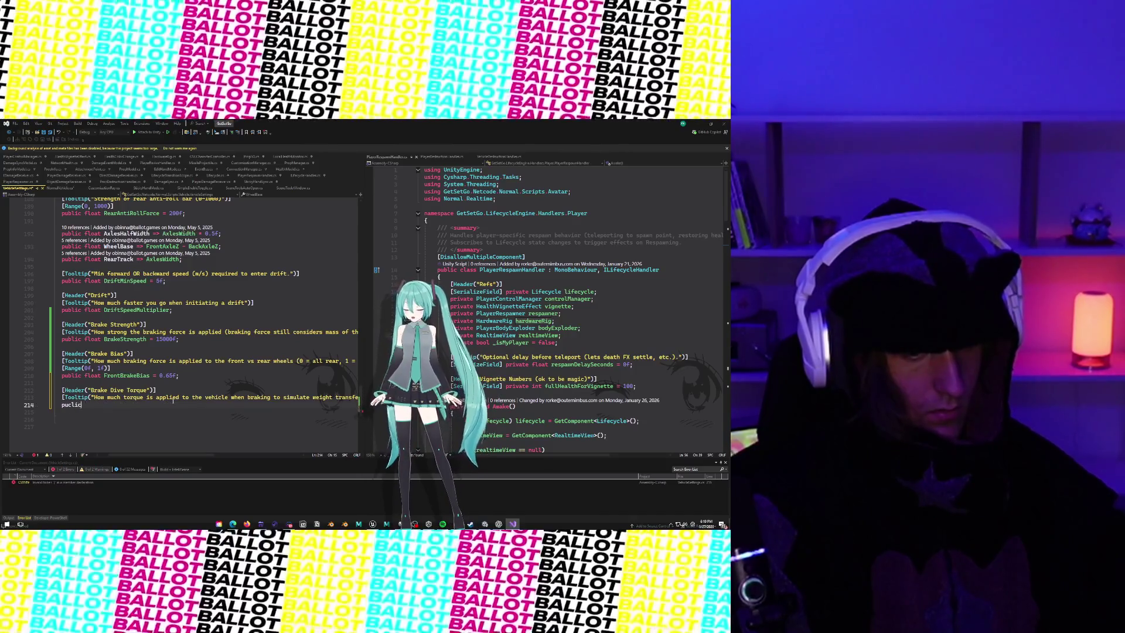
key(BackSpace)
key(BackSpace)
key(BackSpace)
text(blic )
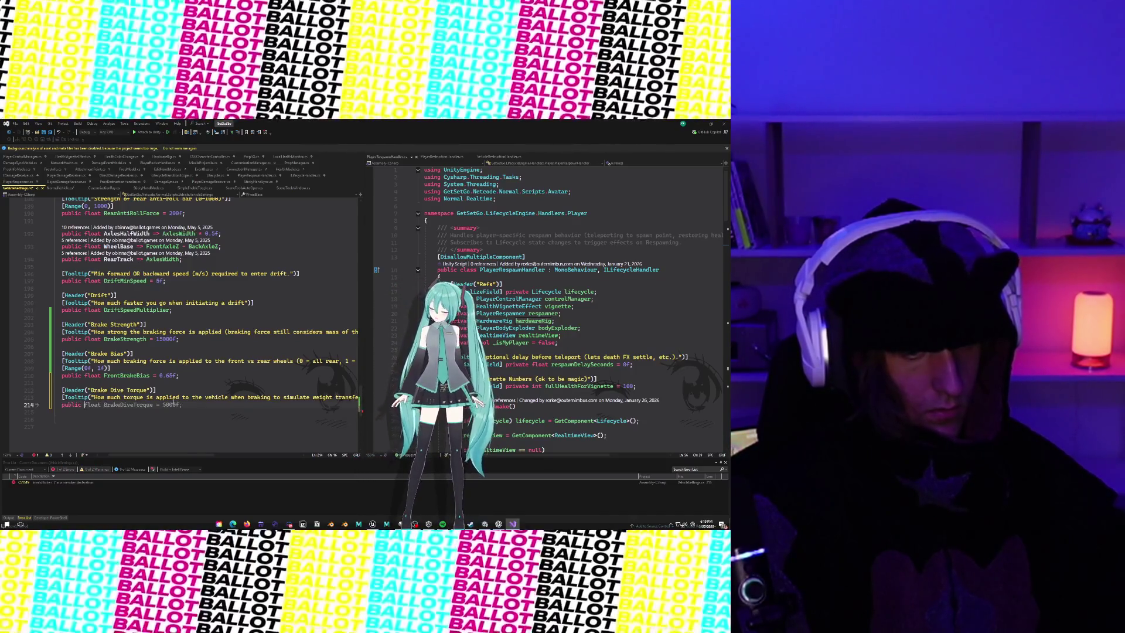
text(float BrakeDive)
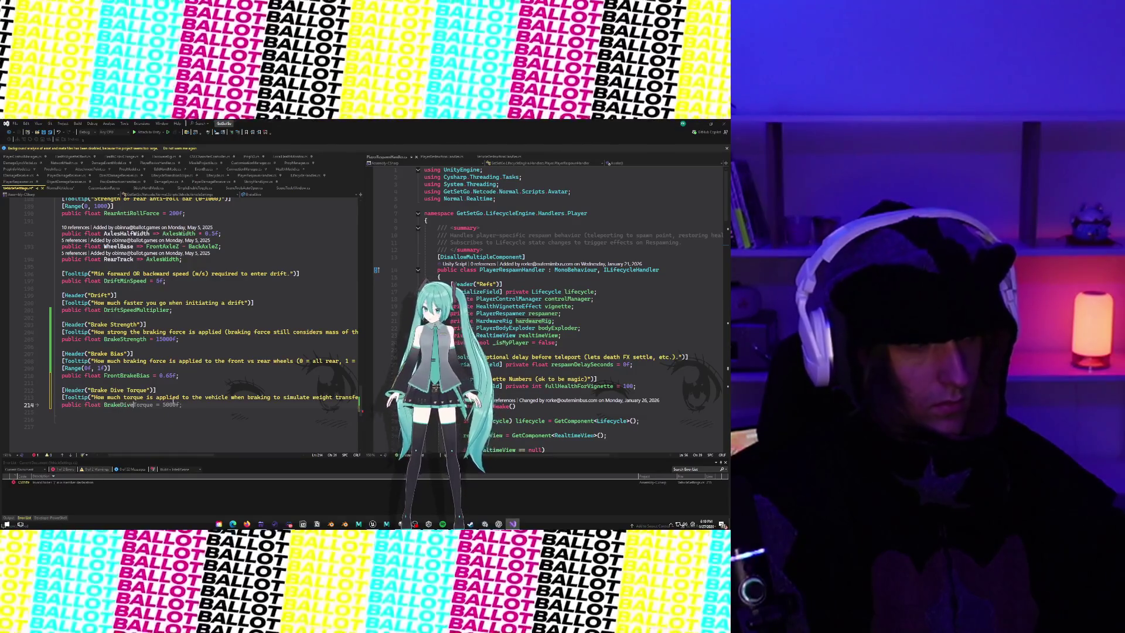
text(Torque = )
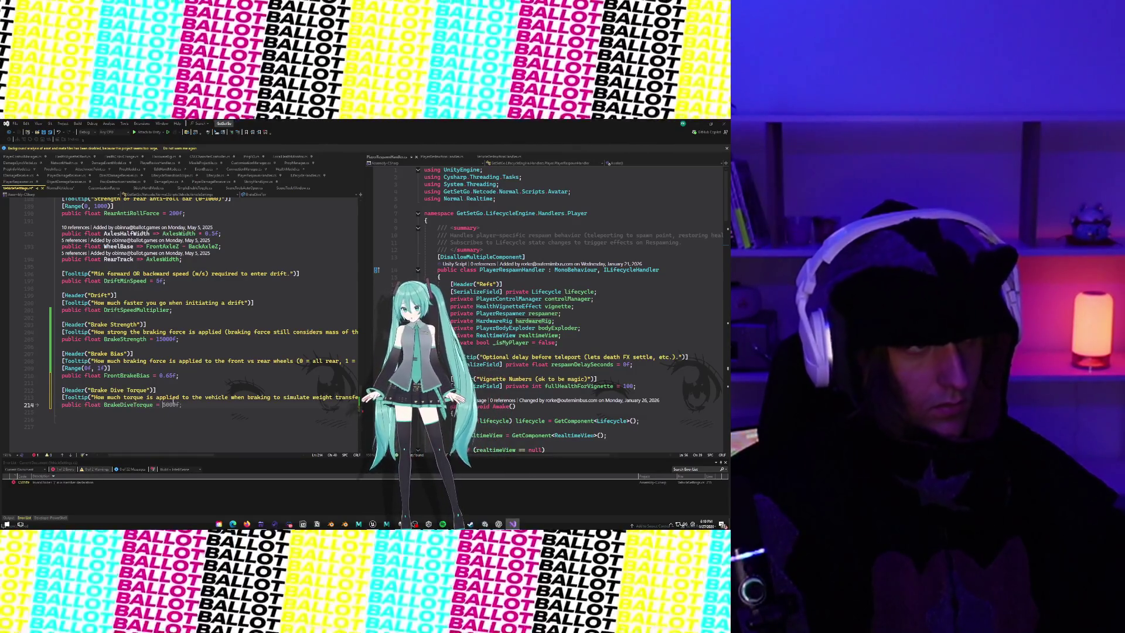
text(25)
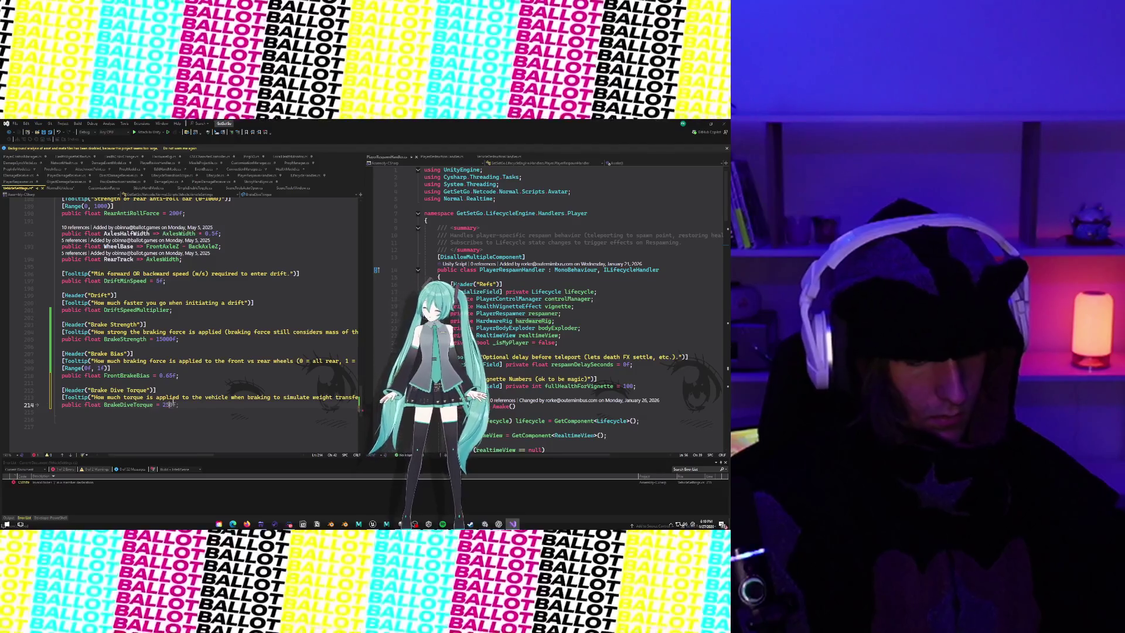
text(00f;)
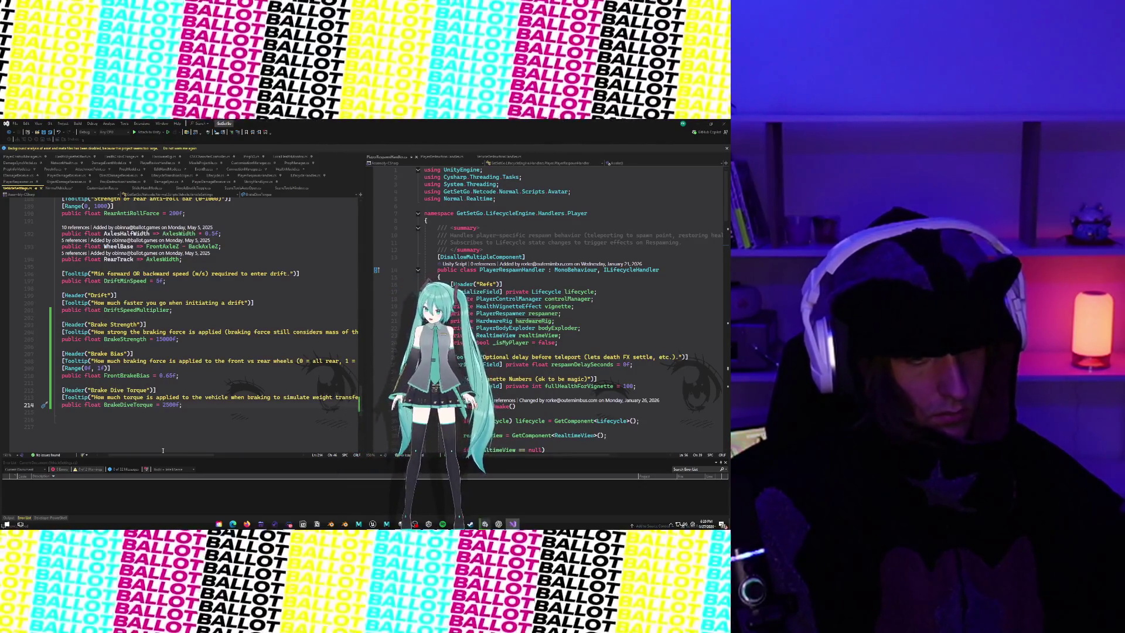
Step: Add a Copilot tooltip describing the minimum speed for brake dive torque
key(Return)
text([Tool)
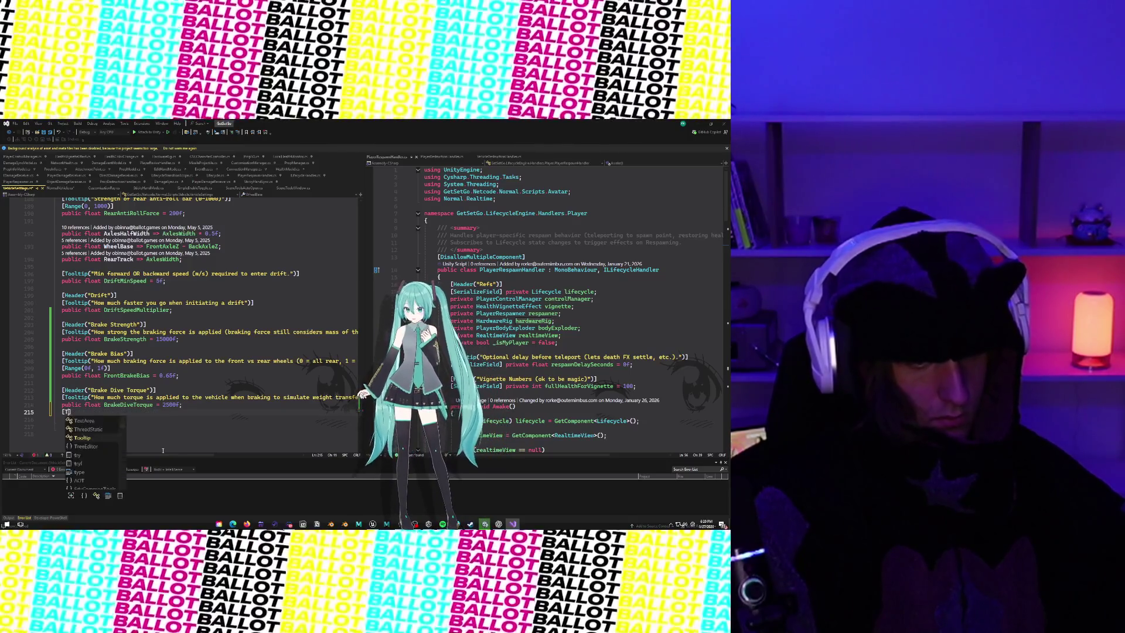
text(tip)
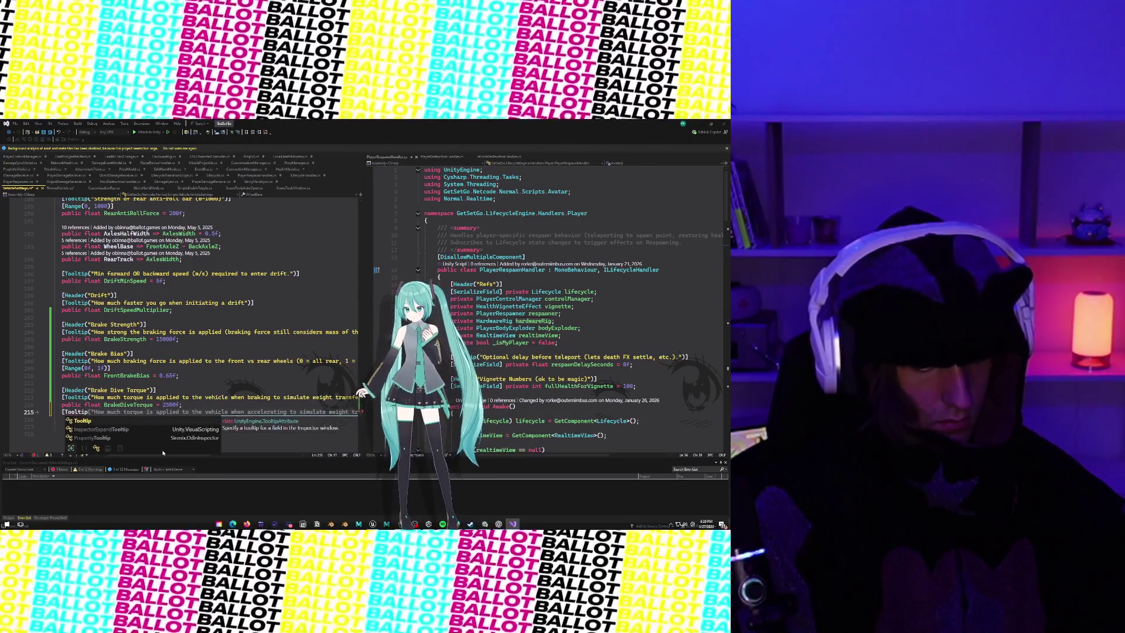
text(("Ho)
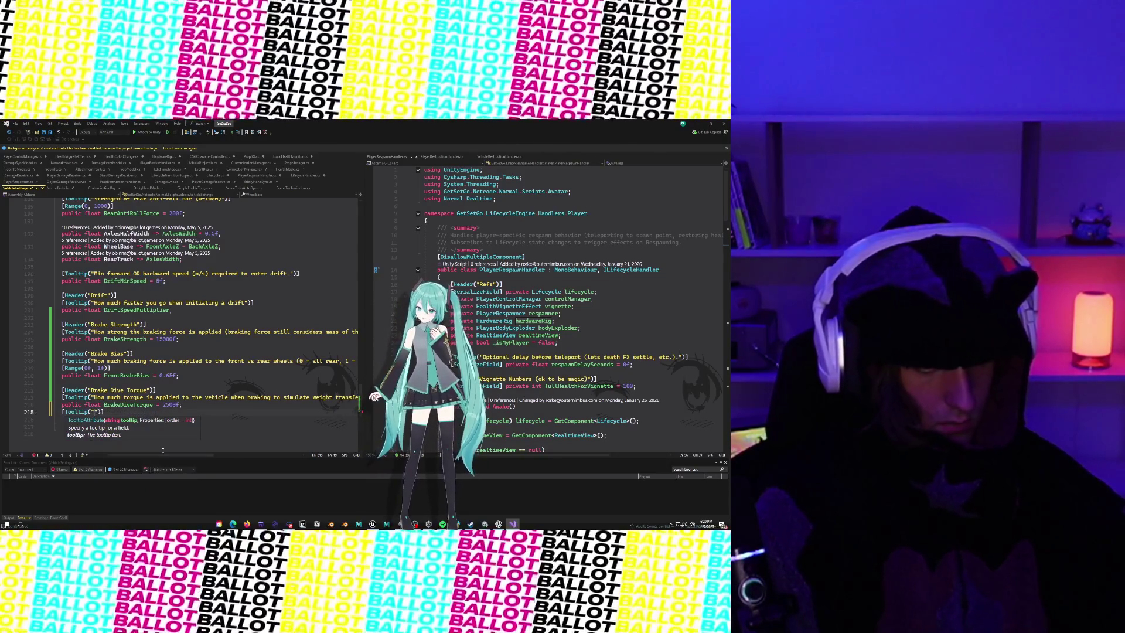
key(BackSpace)
key(BackSpace)
text(Minim)
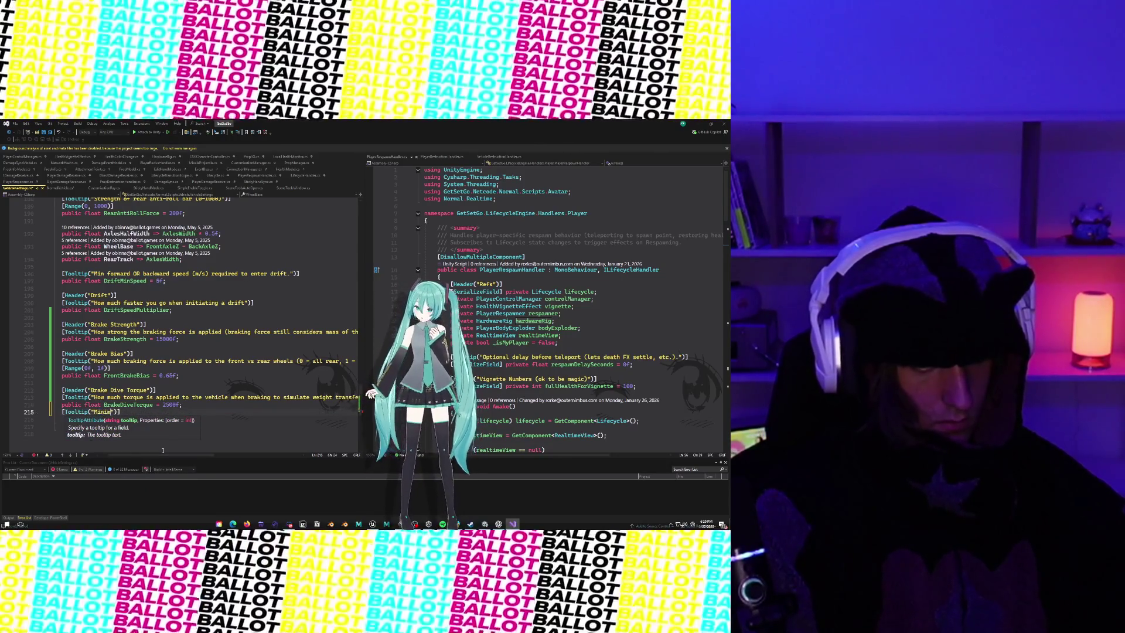
key(Tab)
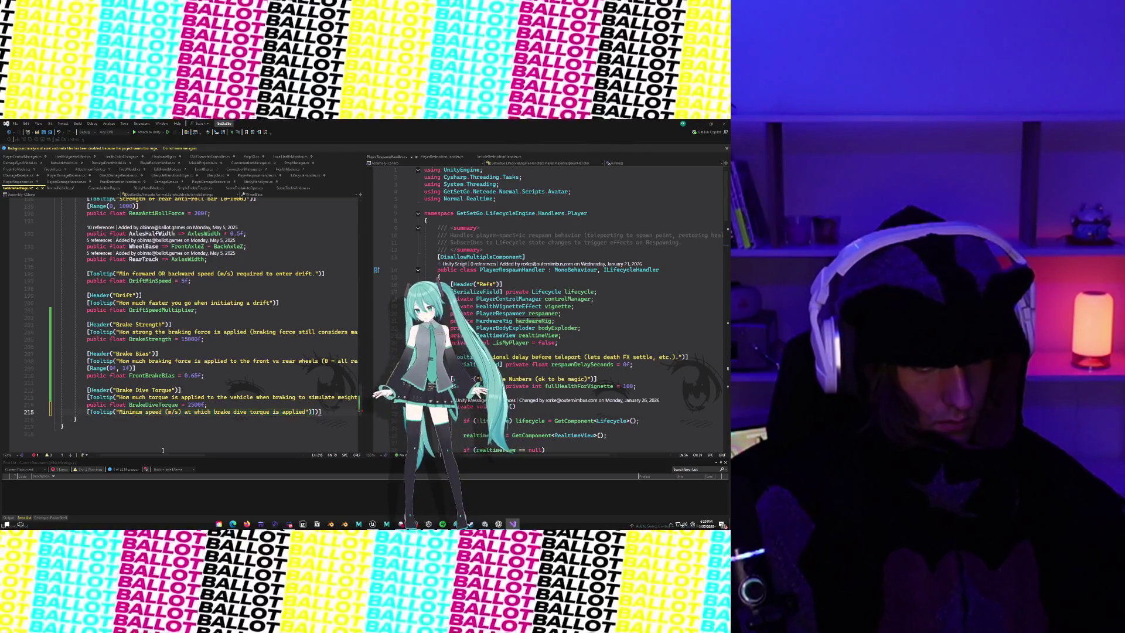
key(BackSpace)
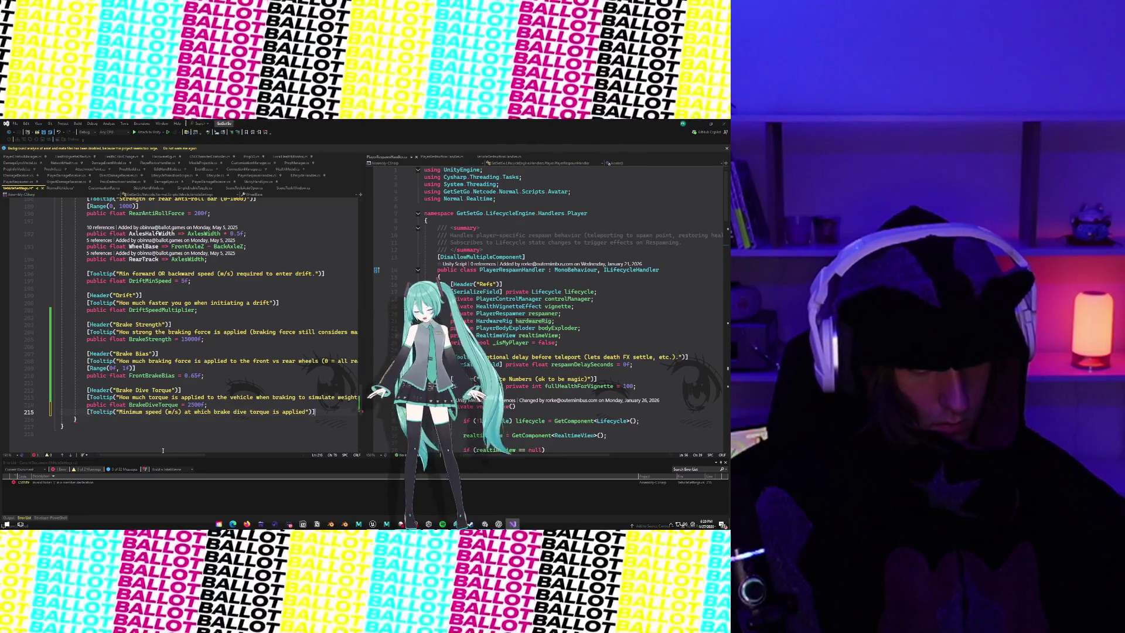
Step: Add the field public float BrakeDiveMinSpeed = 1f; under the tooltip
key(Return)
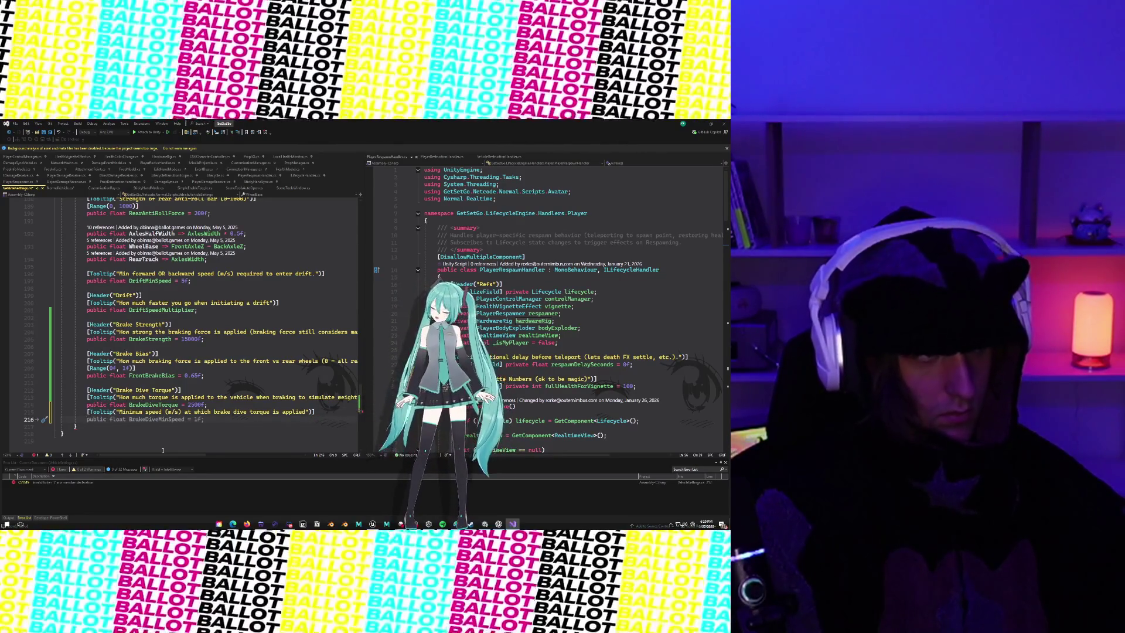
key(Tab)
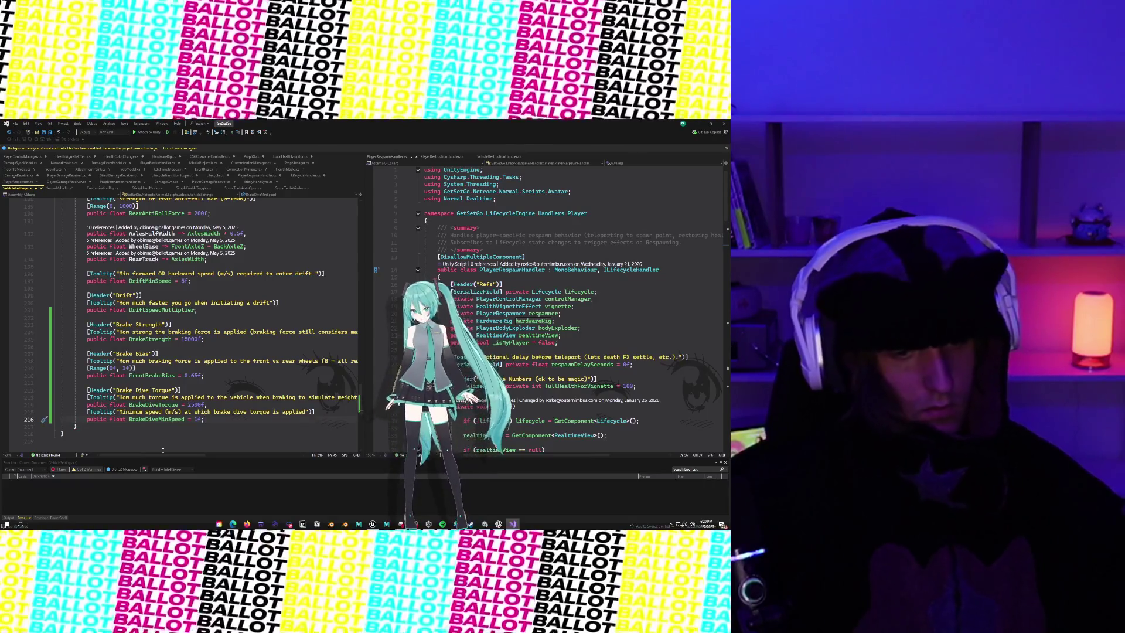
mouse_move(185, 420)
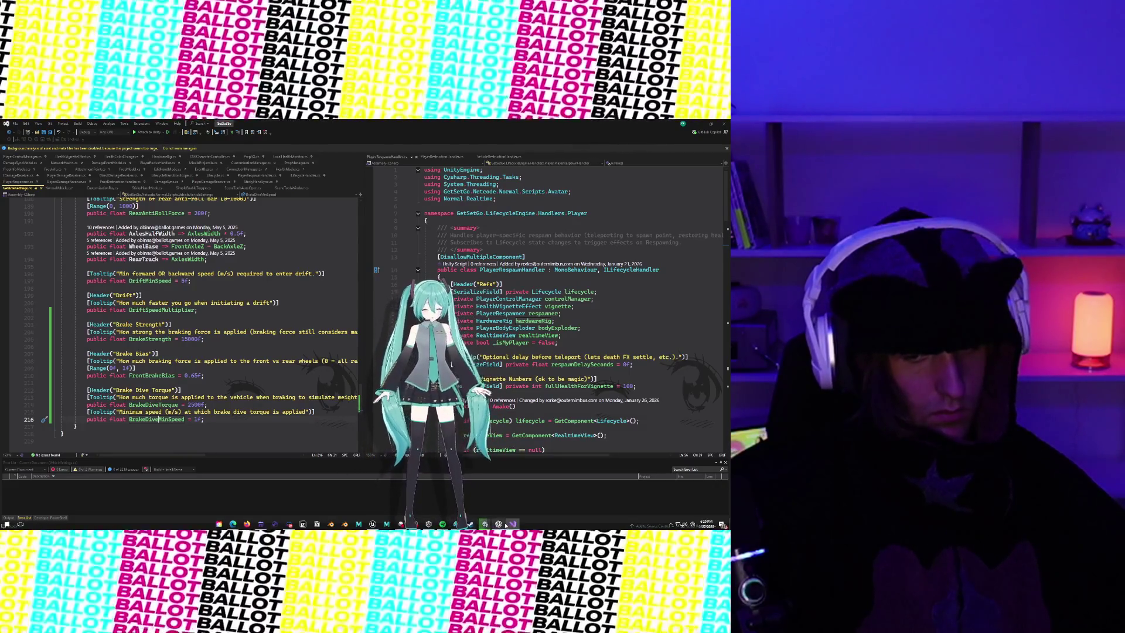
scroll(227, 388, up, 5)
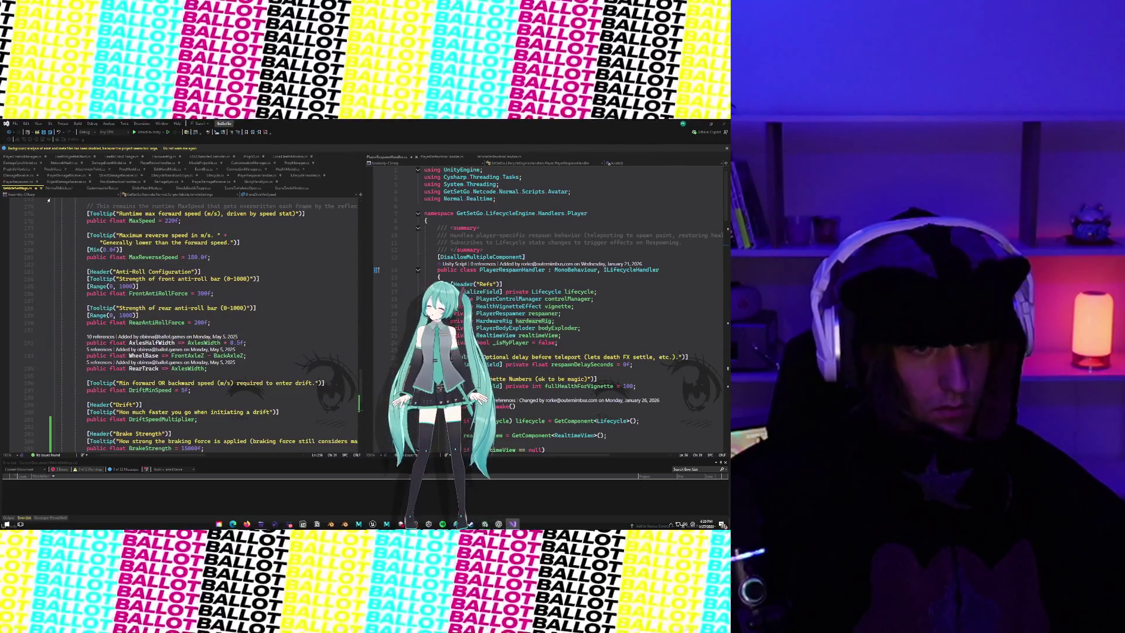
Step: In NormalVehicle.cs, replace the 1.5f threshold on line 810 with settings.BrakeDiveMinSpeed
click(57, 189)
scroll(185, 334, up, 4)
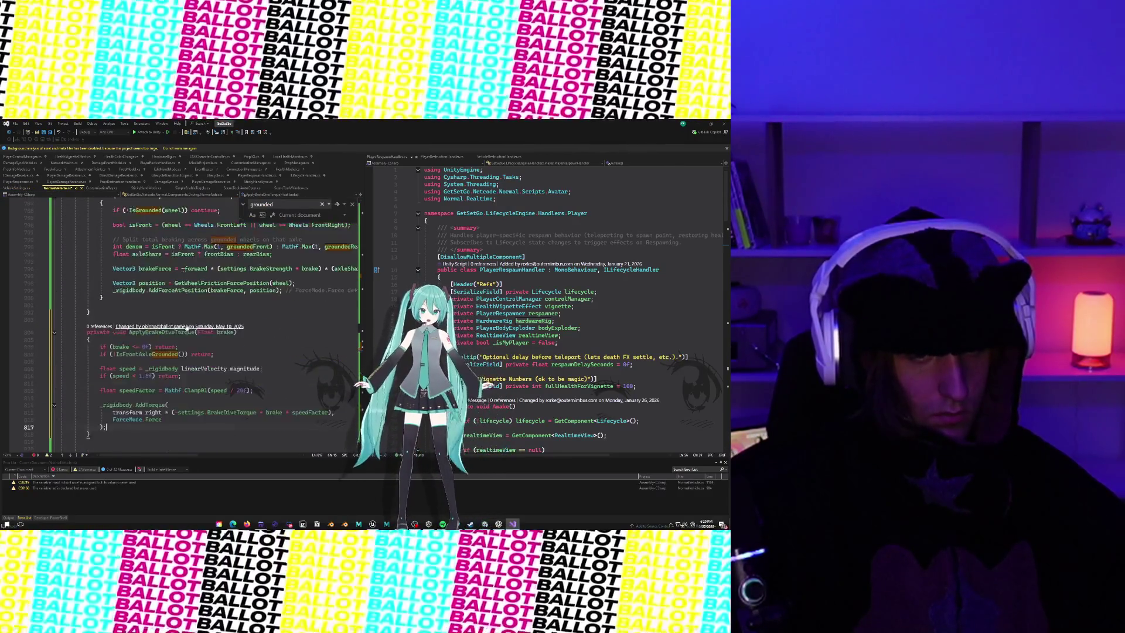
scroll(186, 334, down, 2)
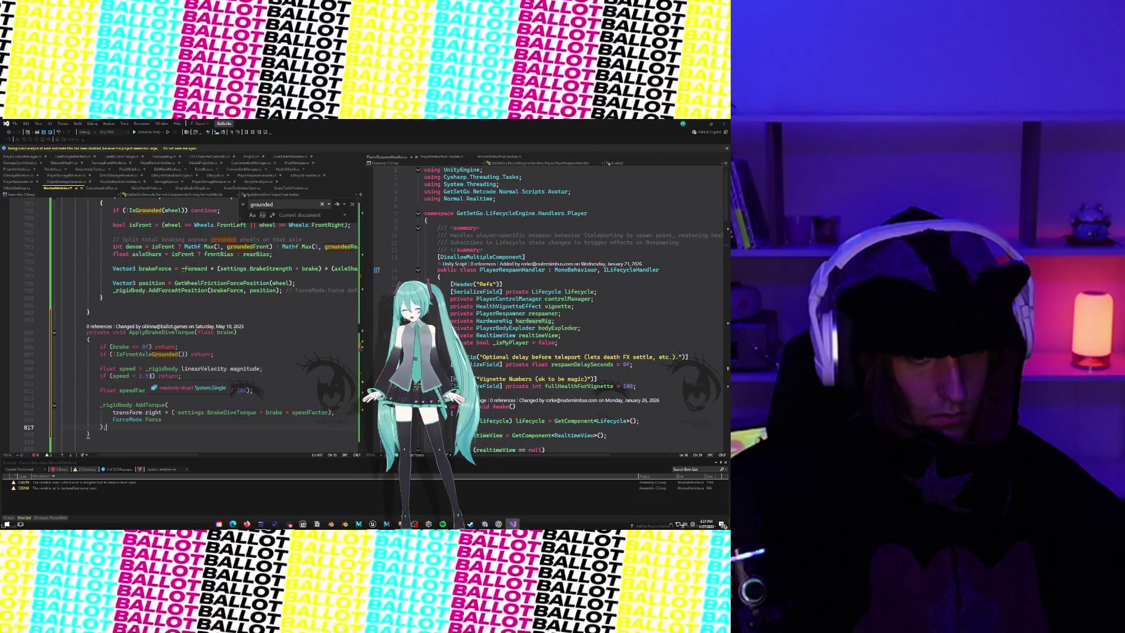
drag(149, 376, 139, 376)
text(3)
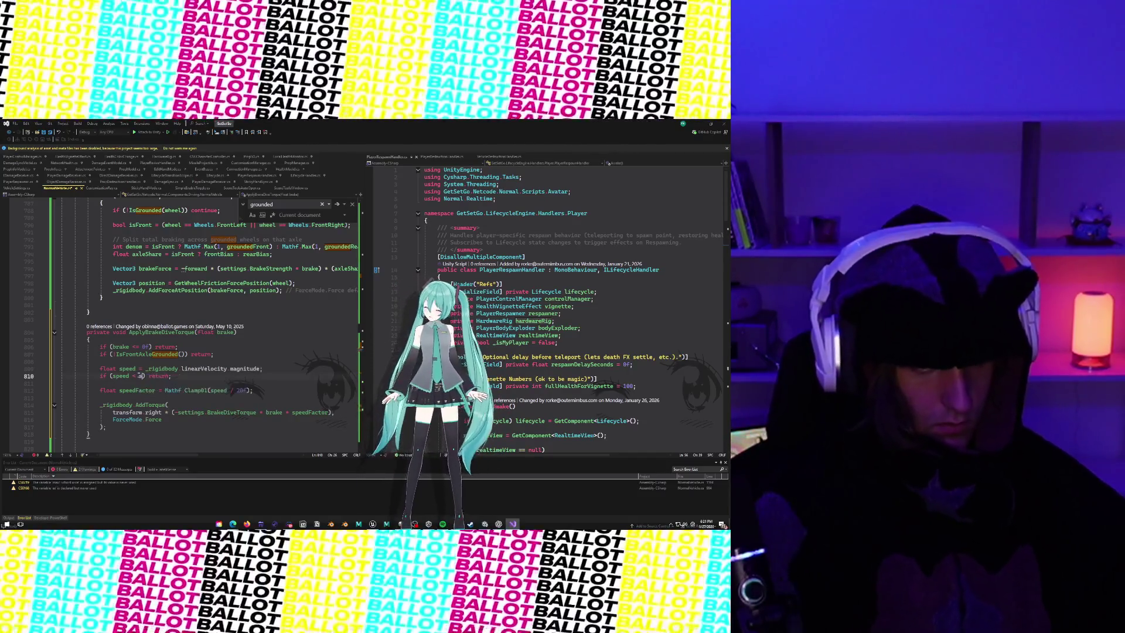
key(BackSpace)
text(settings.brak)
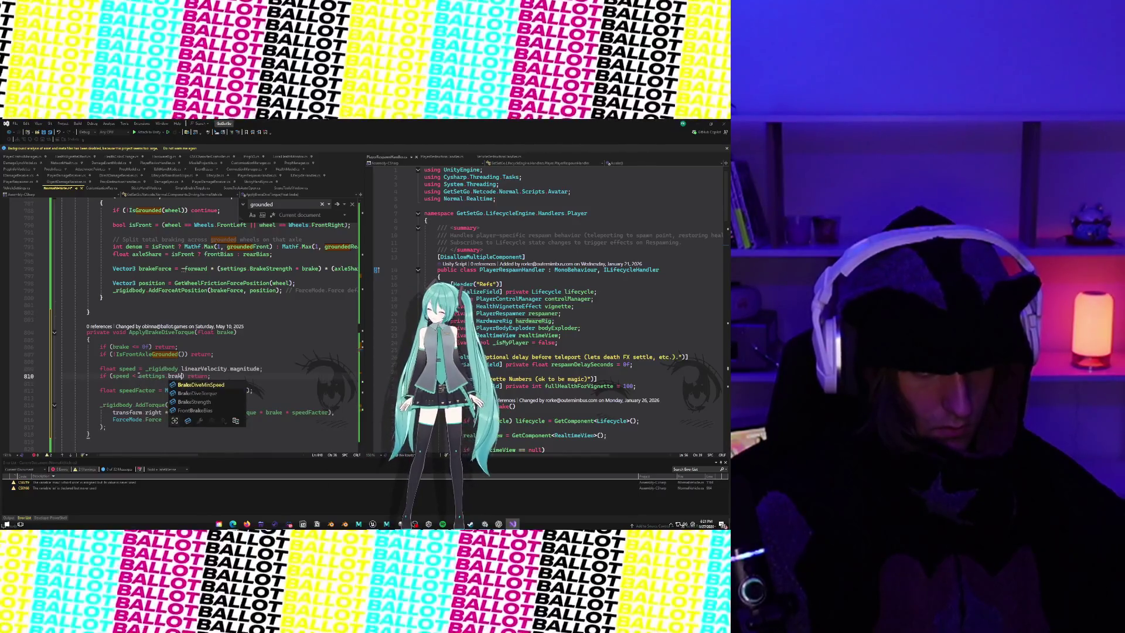
key(Tab)
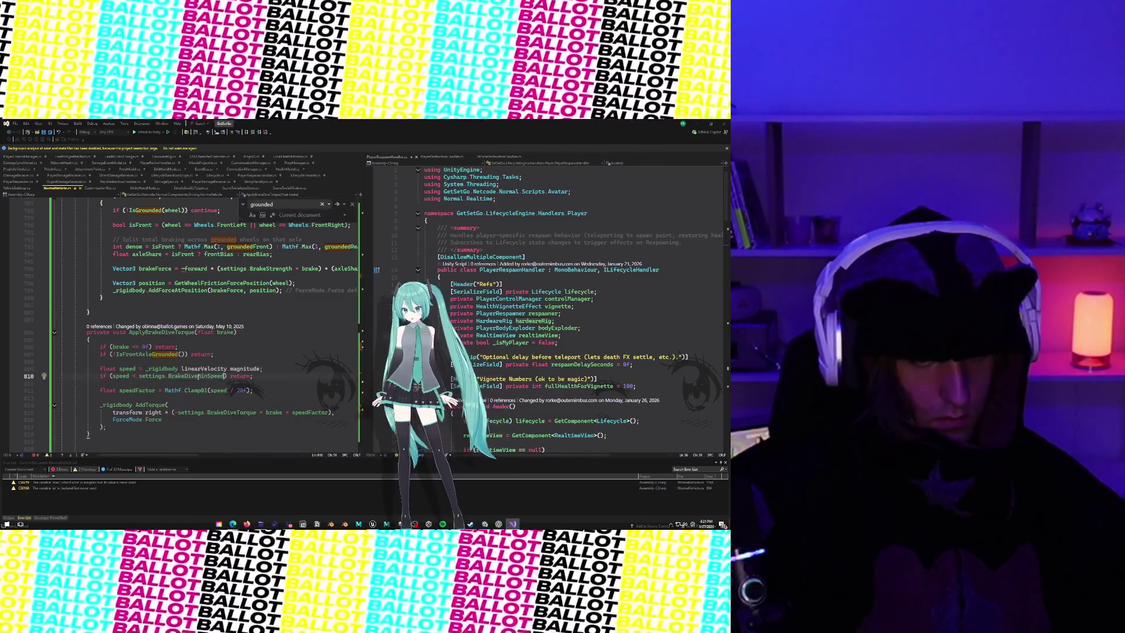
click(201, 383)
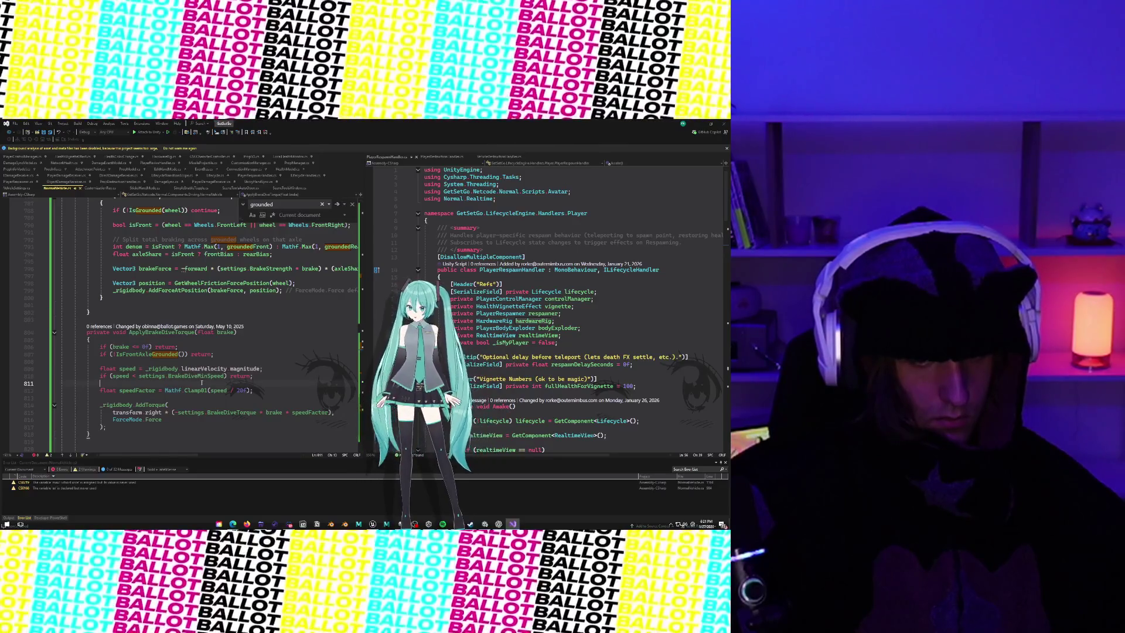
scroll(201, 382, down, 2)
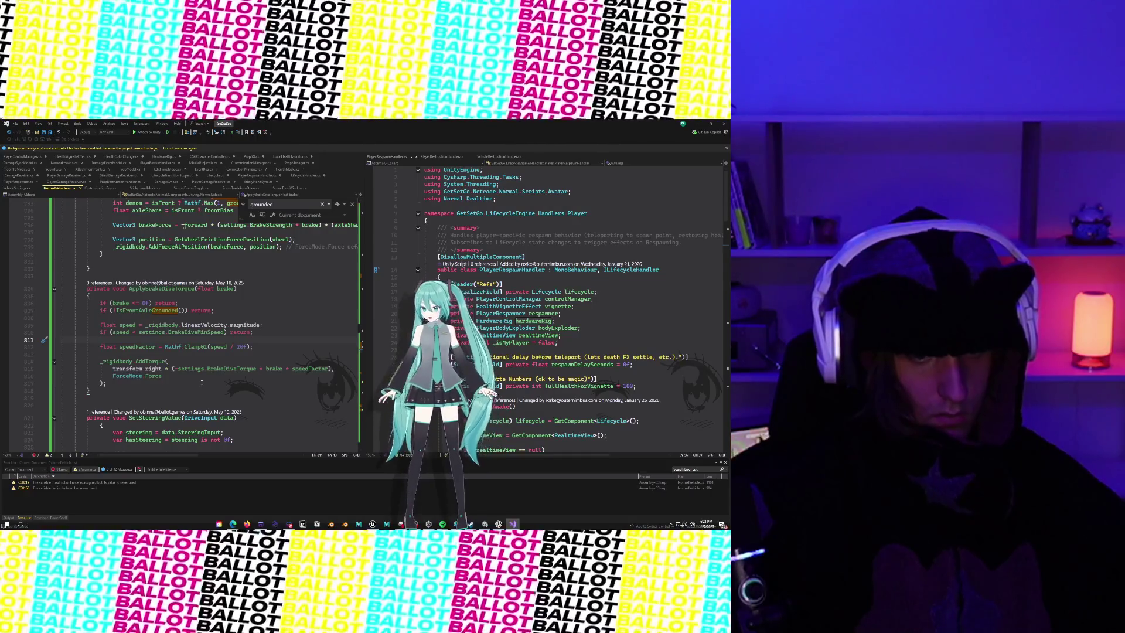
scroll(189, 384, up, 2)
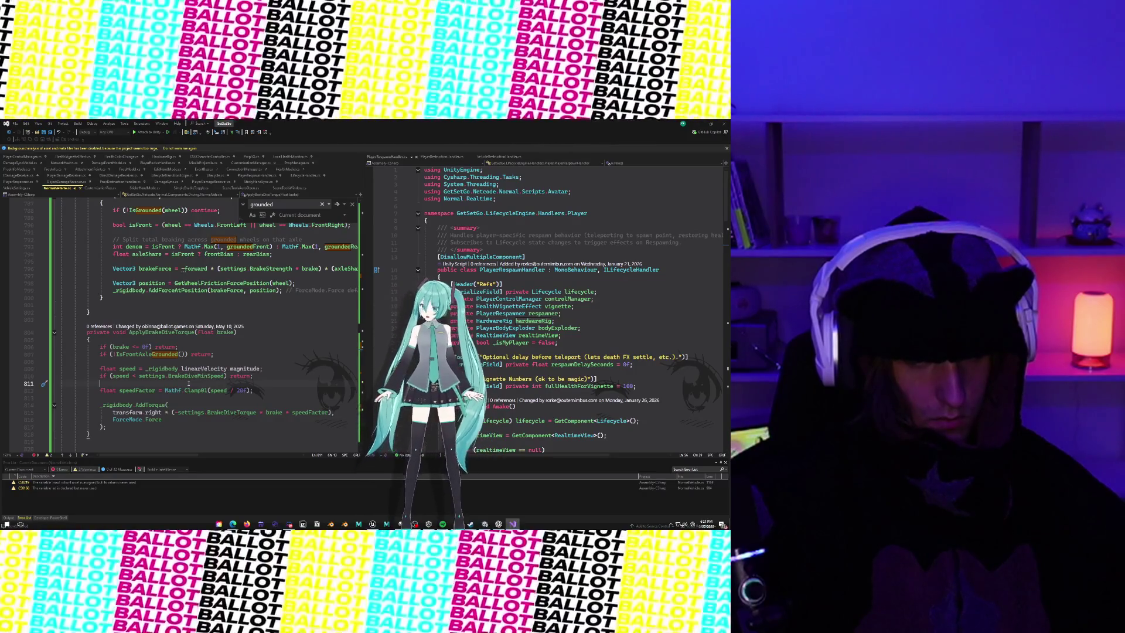
scroll(189, 383, up, 3)
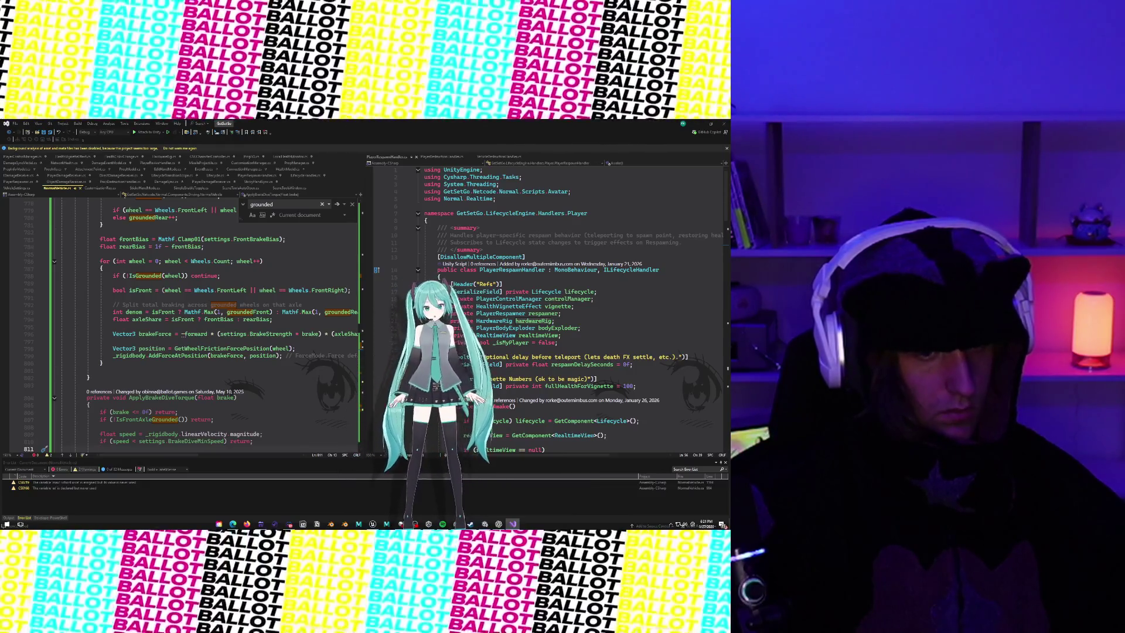
click(121, 364)
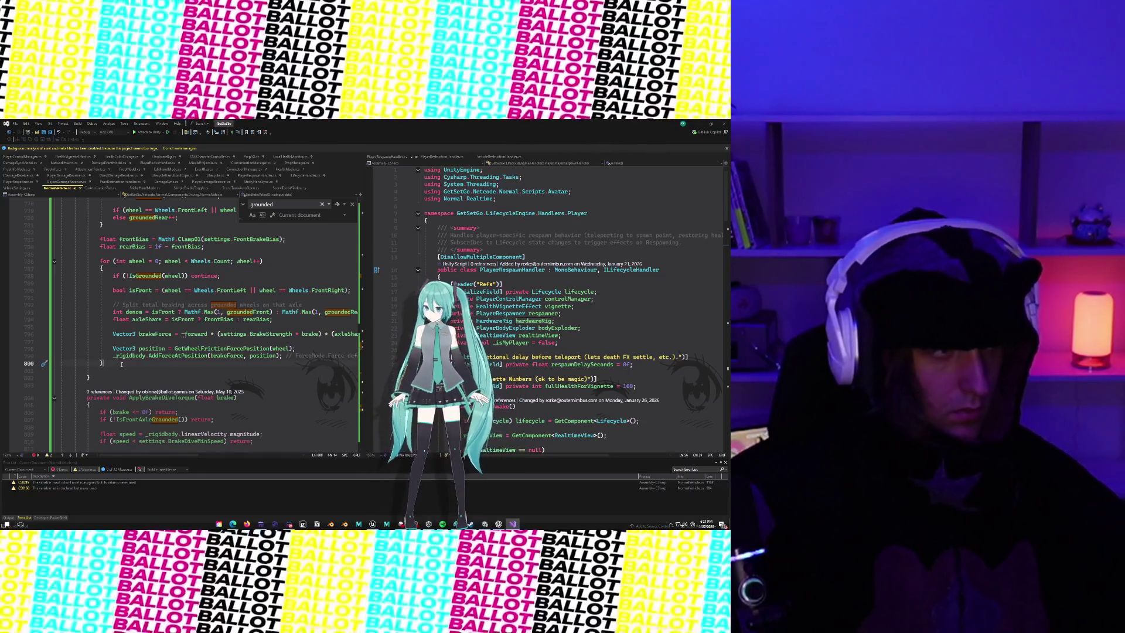
click(100, 383)
scroll(100, 375, down, 7)
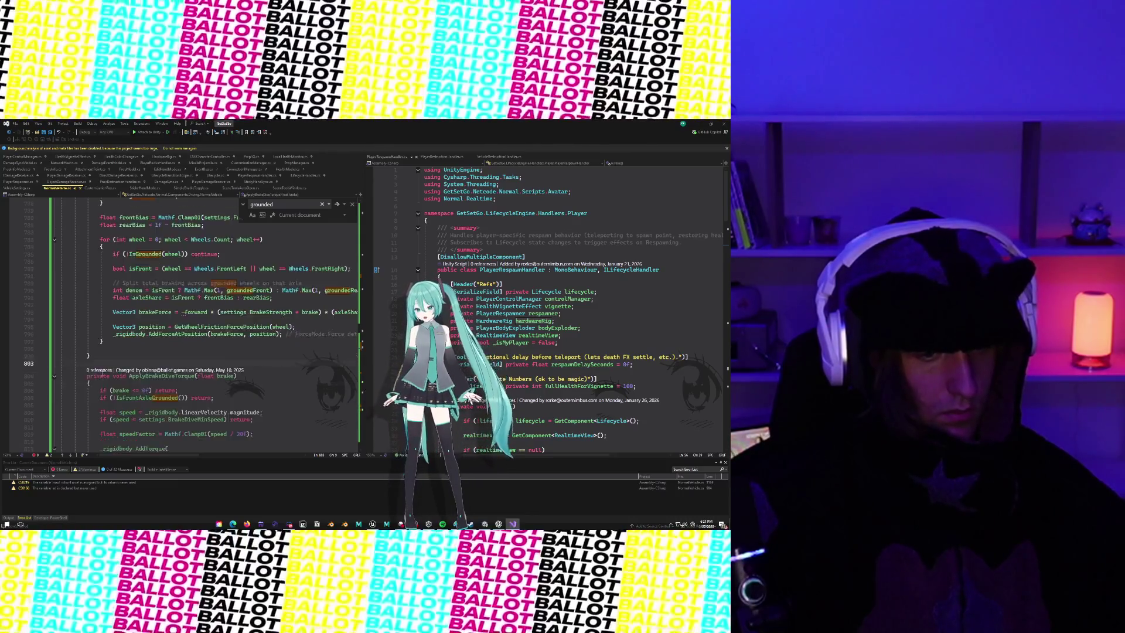
click(90, 347)
scroll(88, 328, up, 15)
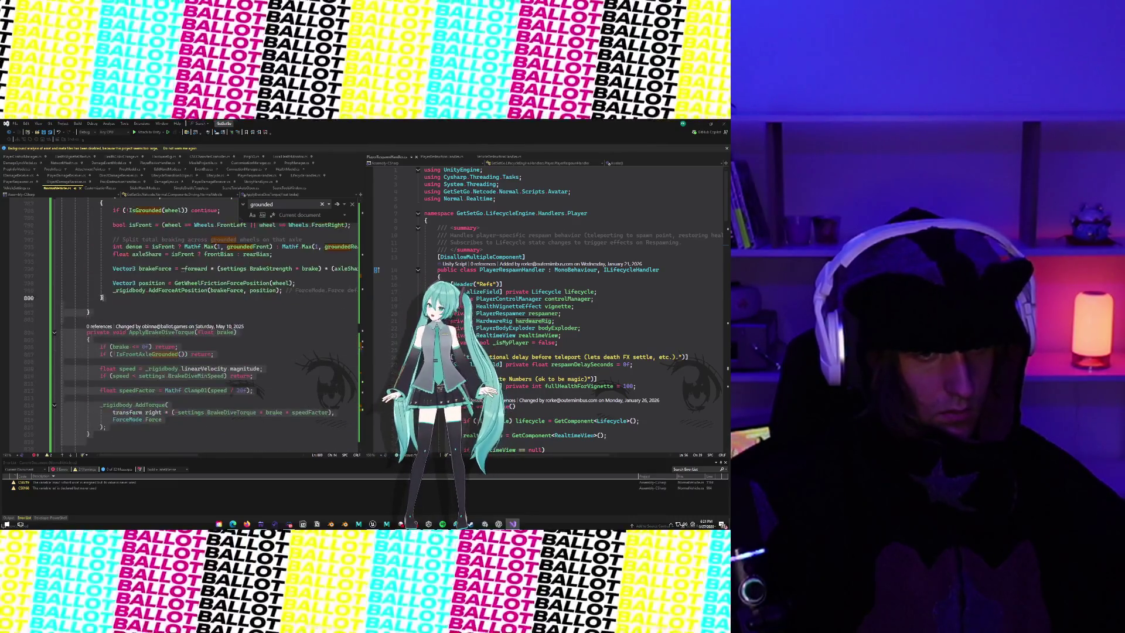
click(80, 268)
click(81, 261)
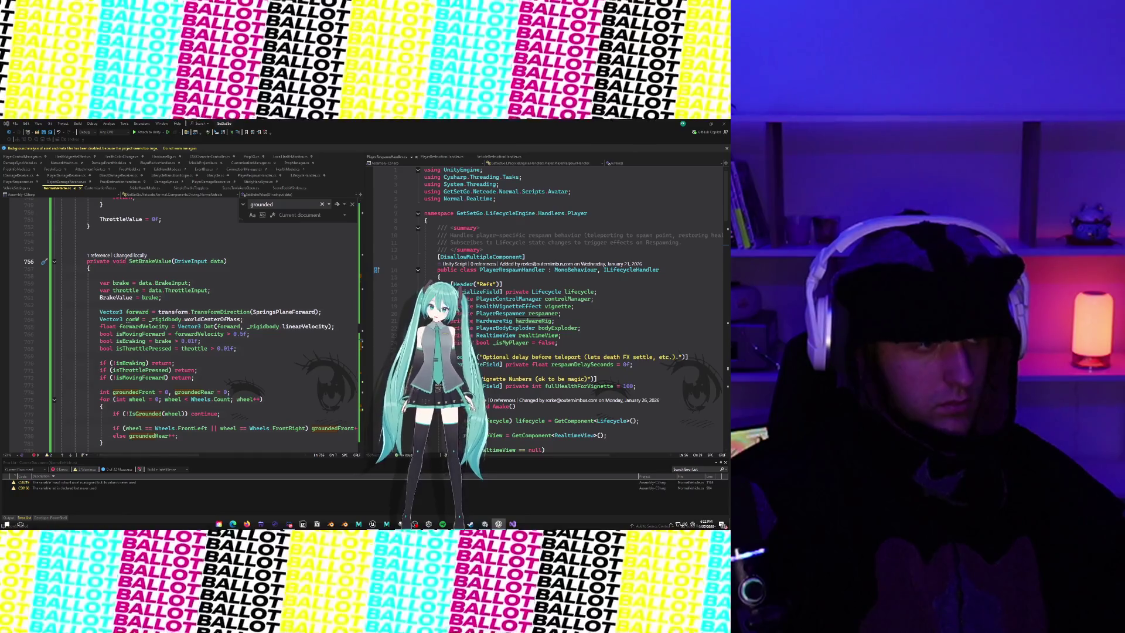
scroll(192, 406, down, 11)
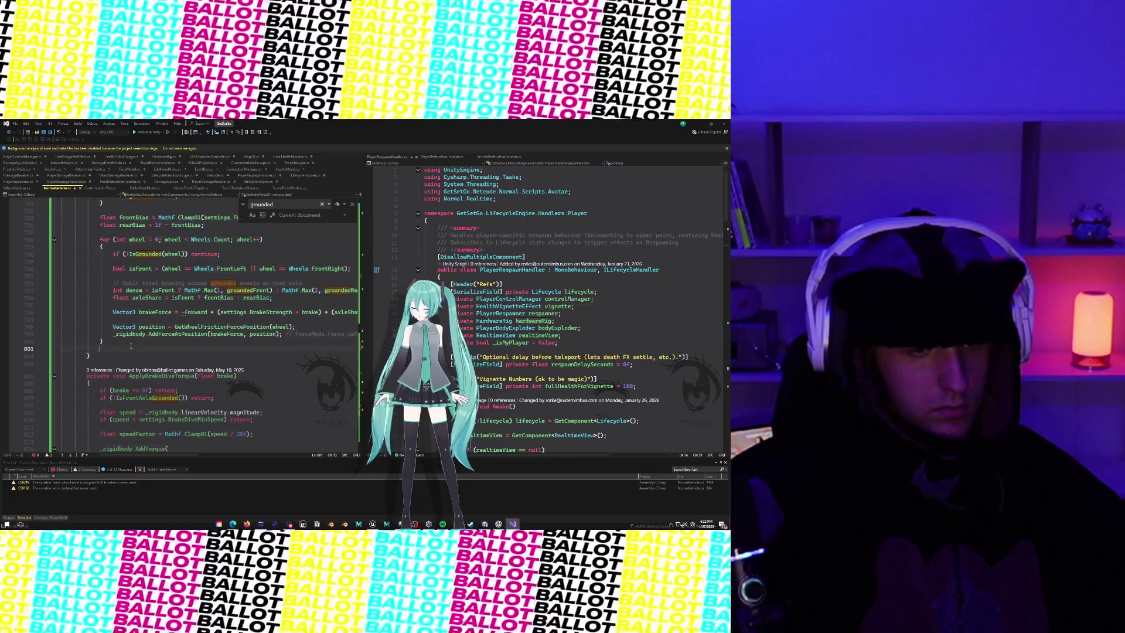
Step: Insert ApplyBrakeDiveTorque(brake); on line 801, right after SetBrakeValue's braking loop
click(130, 346)
key(Return)
text(ApplyBrakeDiveTorque(brake);)
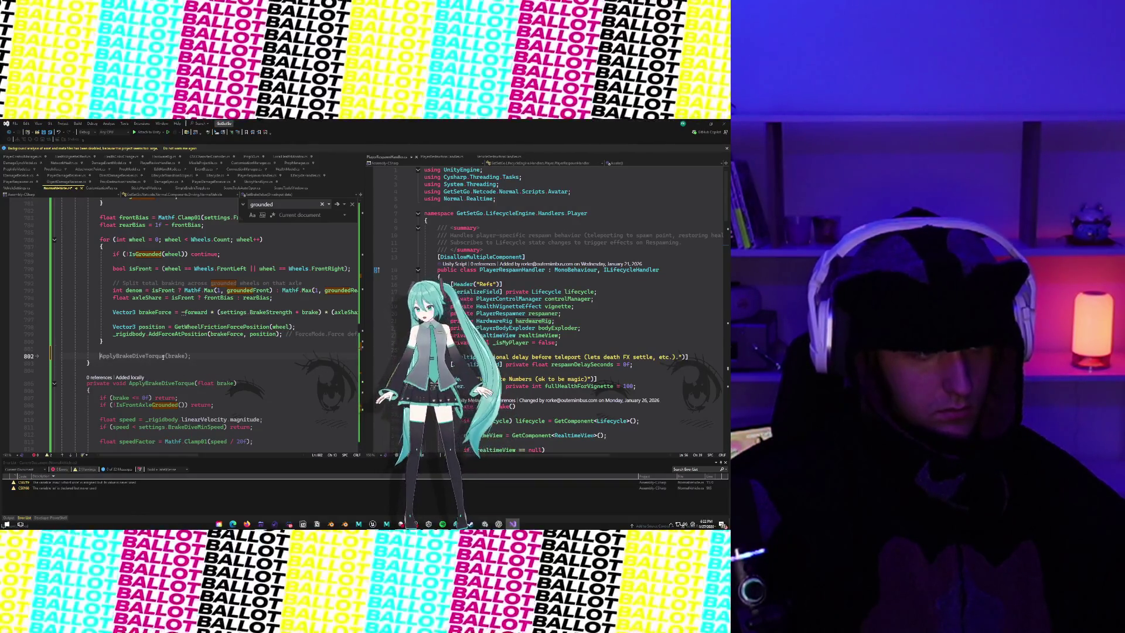
scroll(163, 357, down, 1)
scroll(163, 356, down, 2)
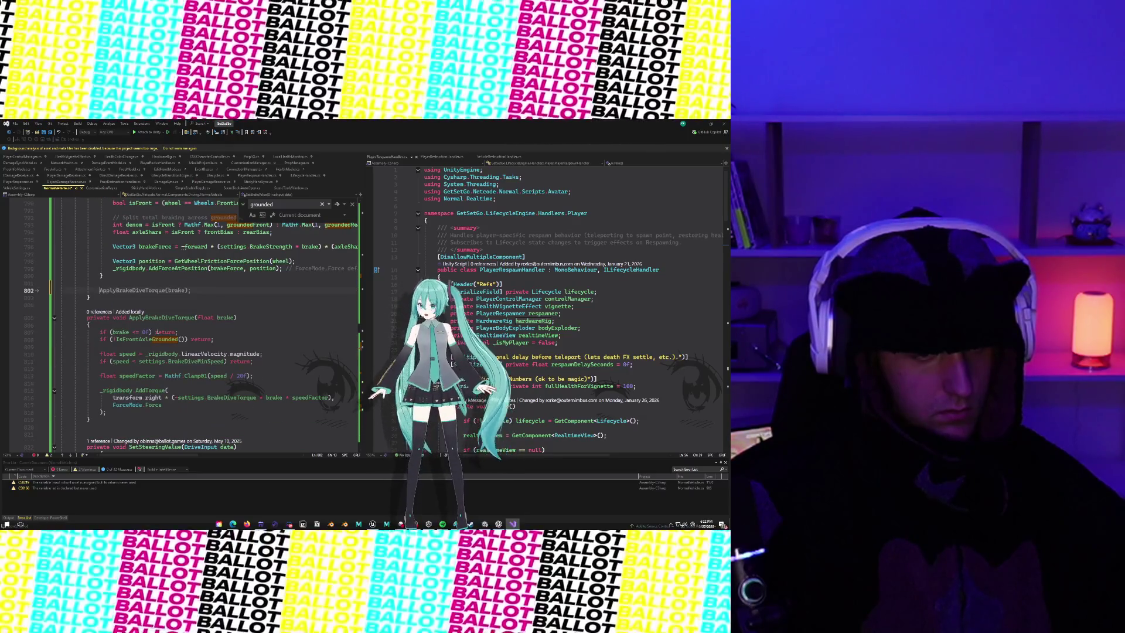
mouse_move(166, 270)
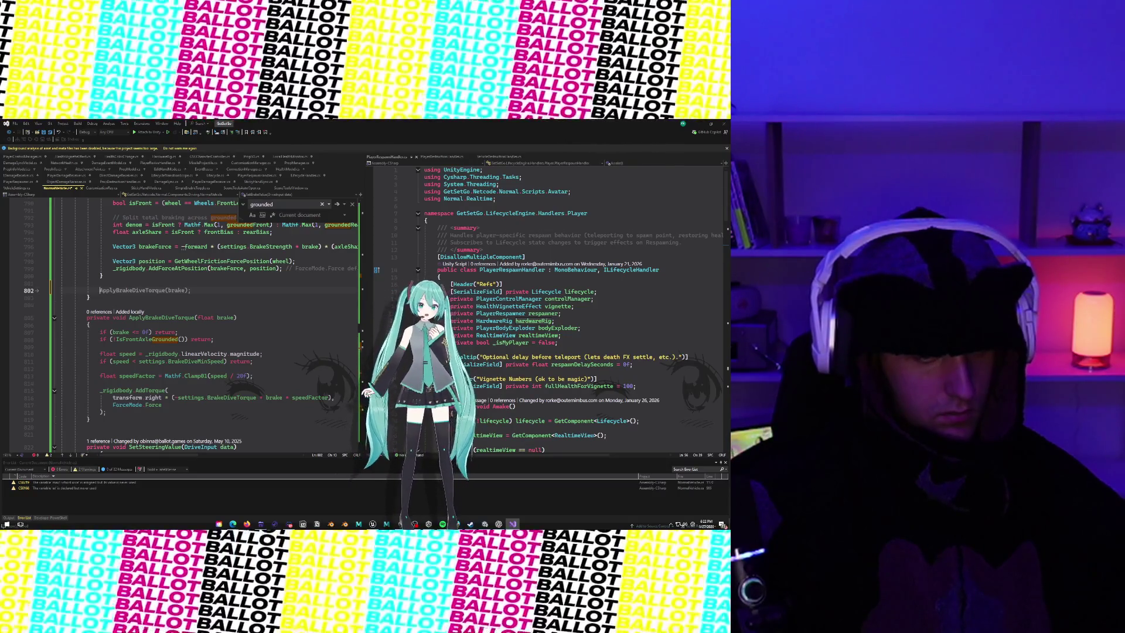
key(Tab)
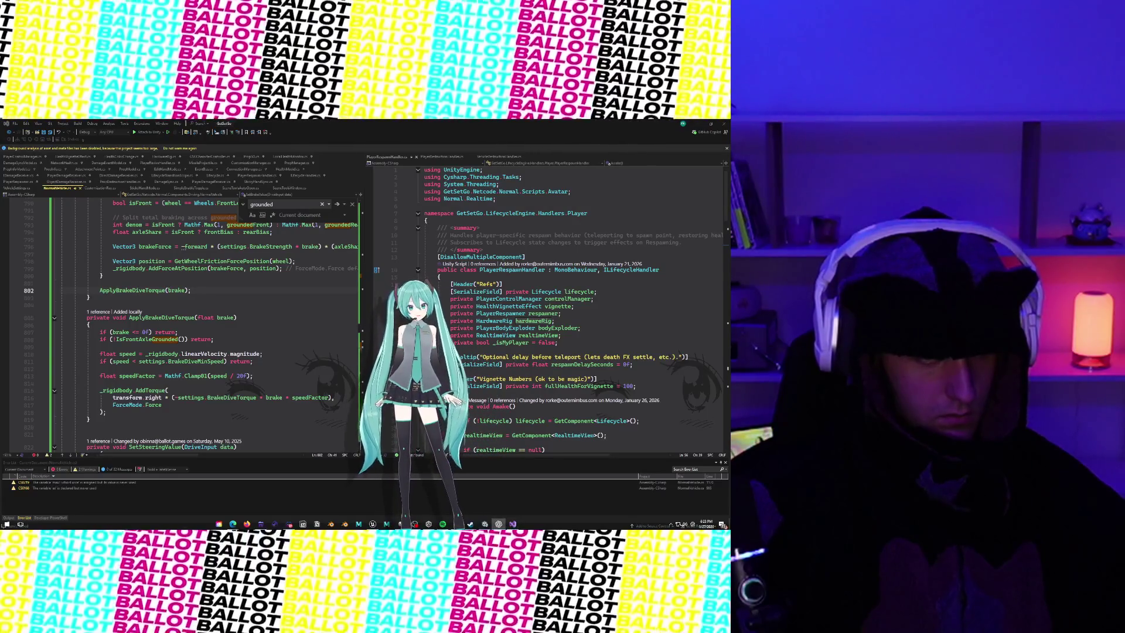
Step: Add 'if (CurrentState == VehicleState.Drifting) return;' after the brake check on line 807
click(178, 331)
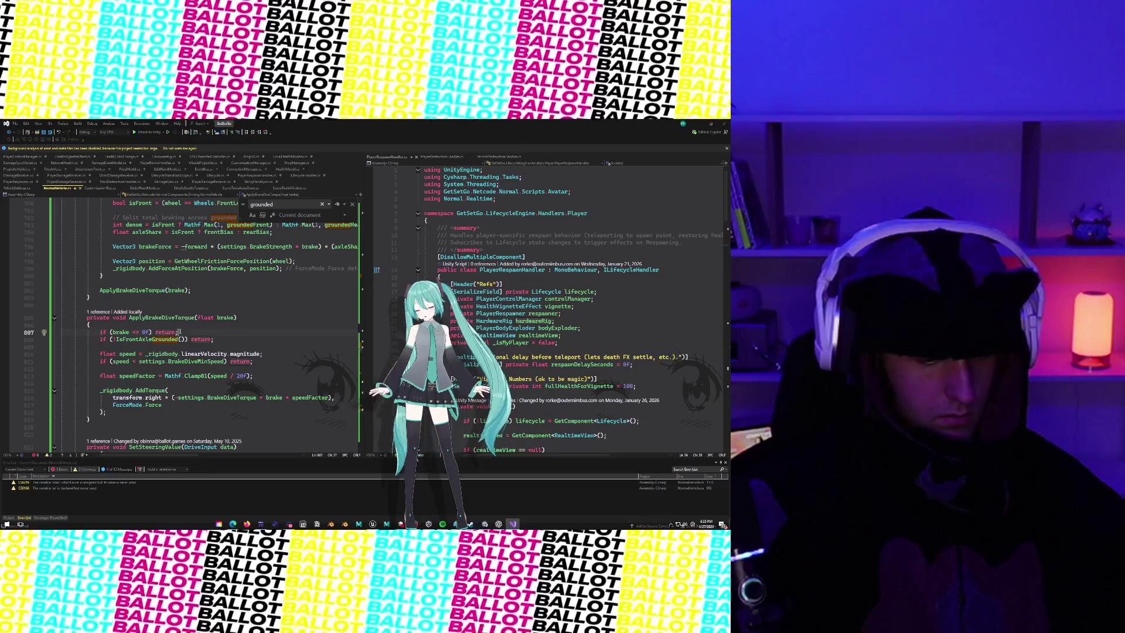
key(Return)
text(if (CurrentState == VehicleState.Drifting) return;)
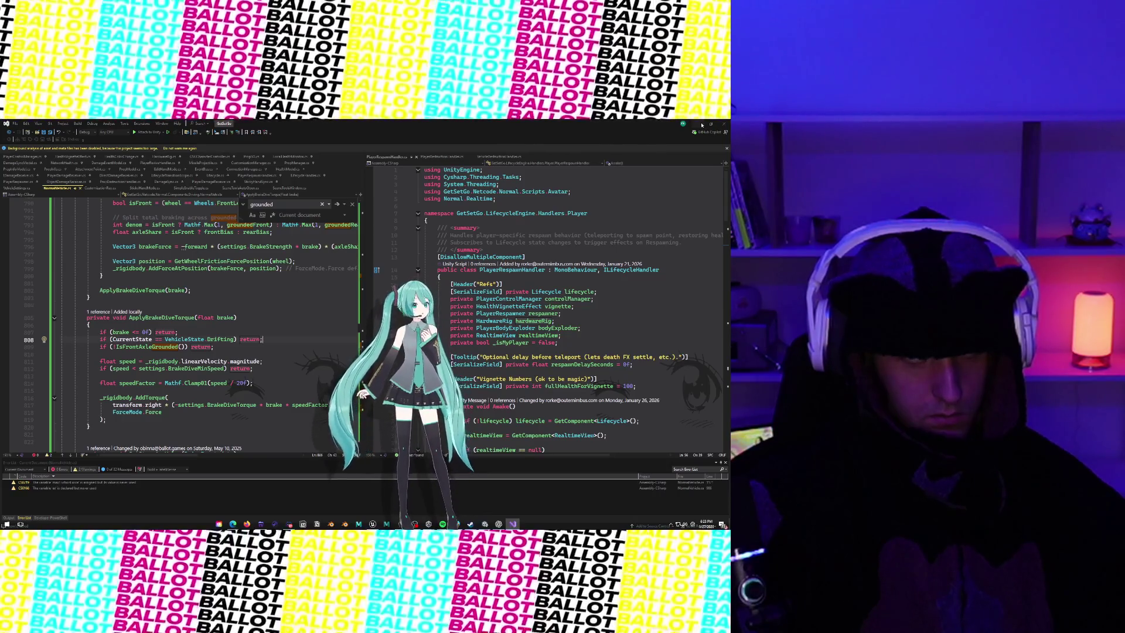
click(702, 125)
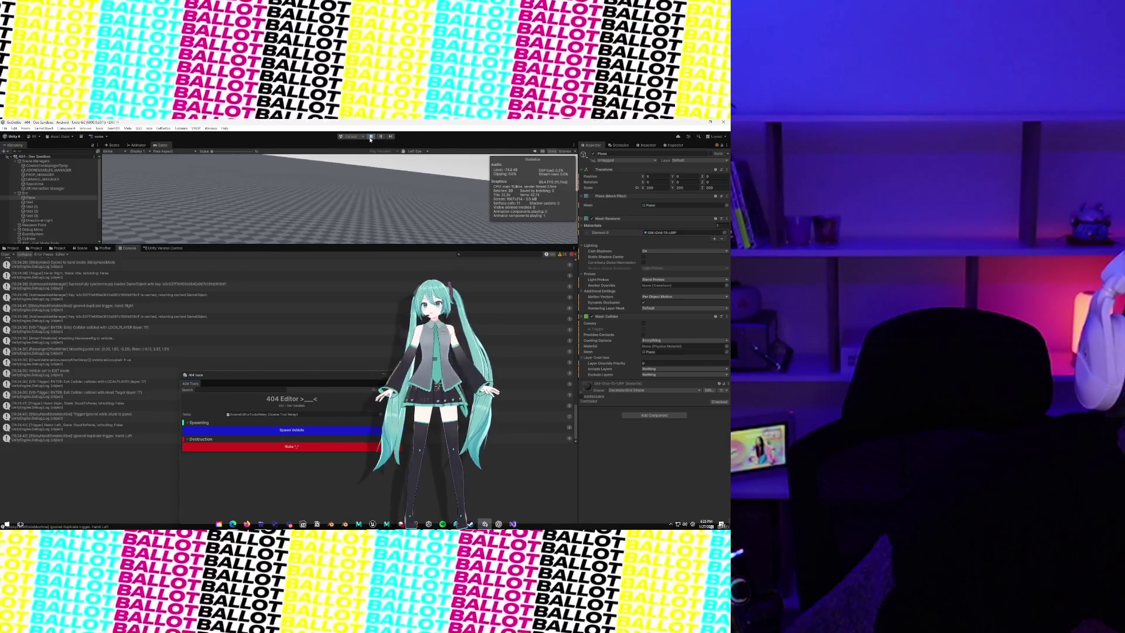
Step: Stop the playtest and delete the minus on line 817 to flip the dive torque direction
click(371, 139)
key(alt+Tab)
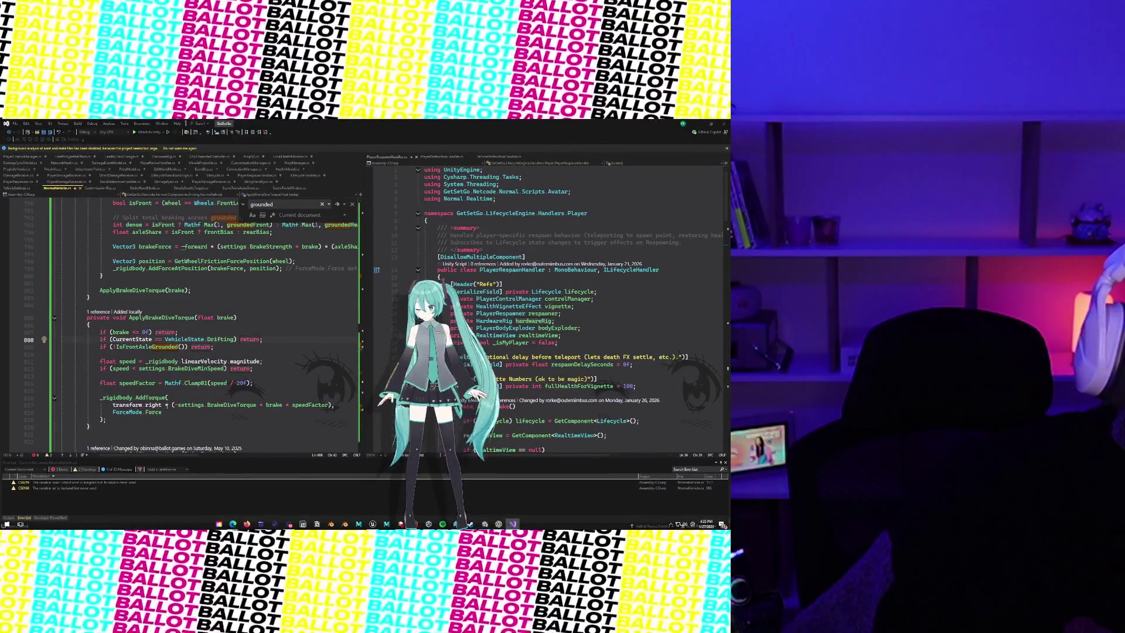
click(177, 405)
key(BackSpace)
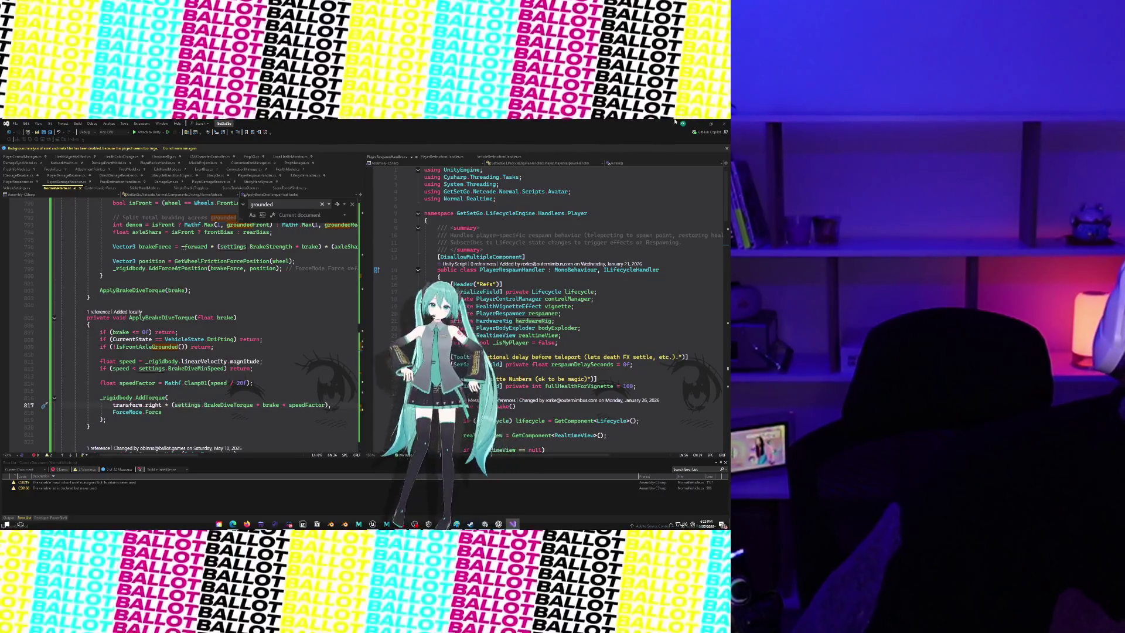
click(697, 123)
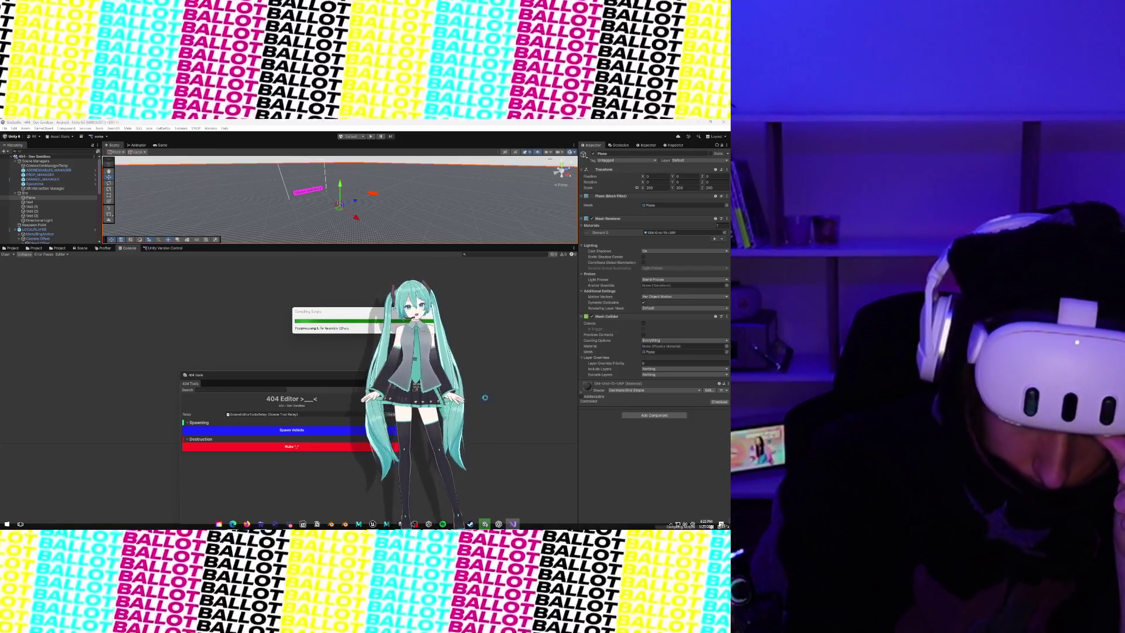
Step: Recheck the code, then return to Unity and view the version control pending changes
key(alt+Tab)
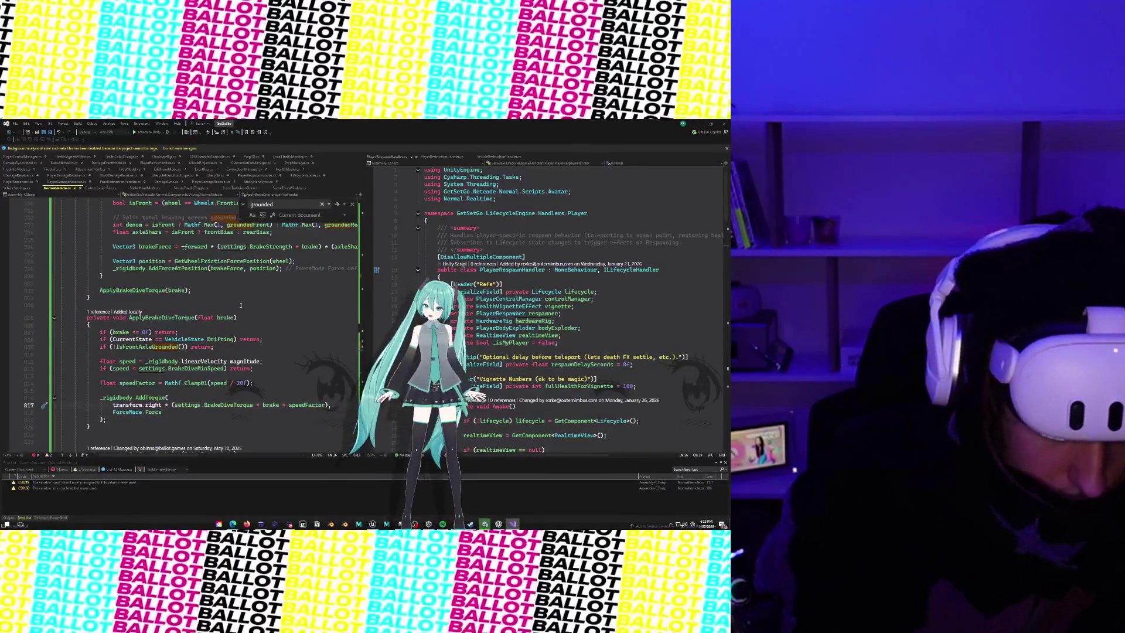
scroll(240, 305, down, 9)
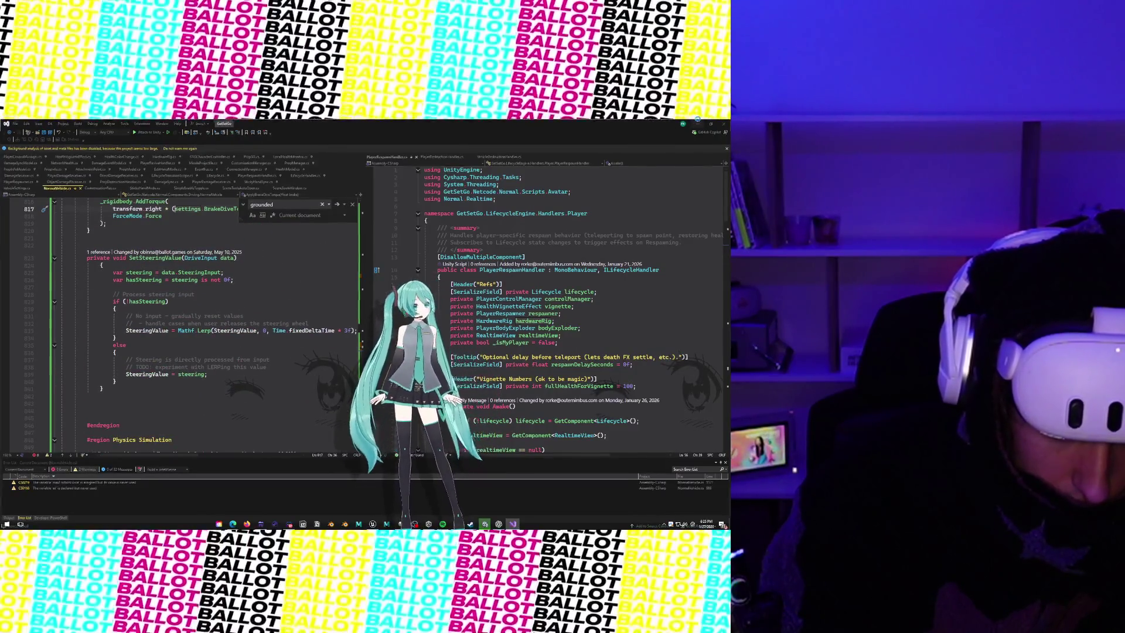
click(697, 123)
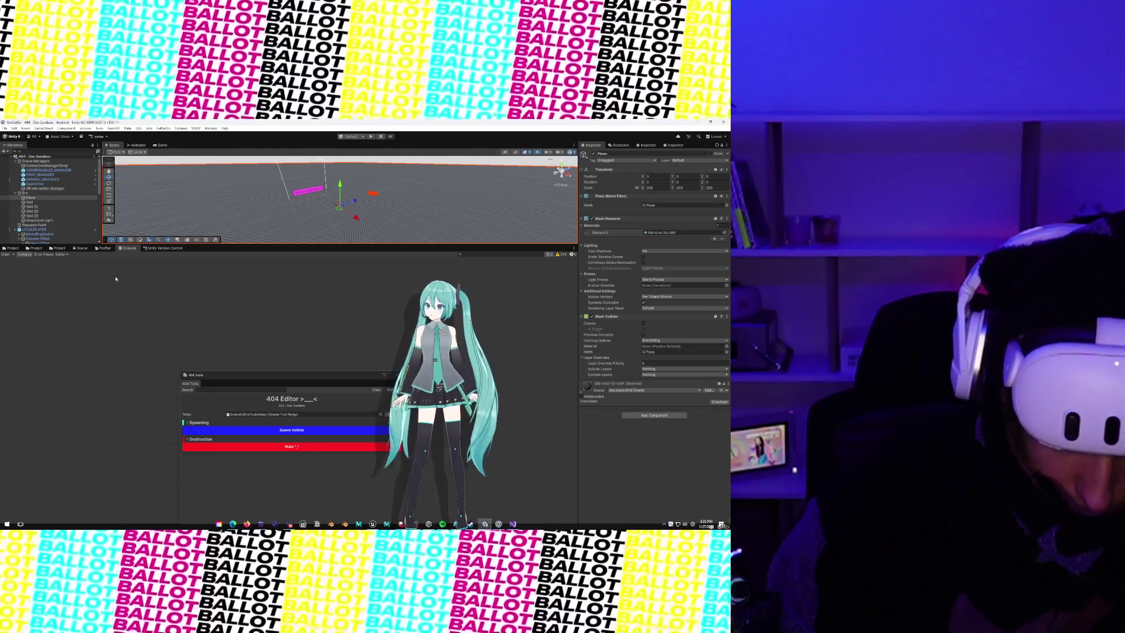
click(161, 250)
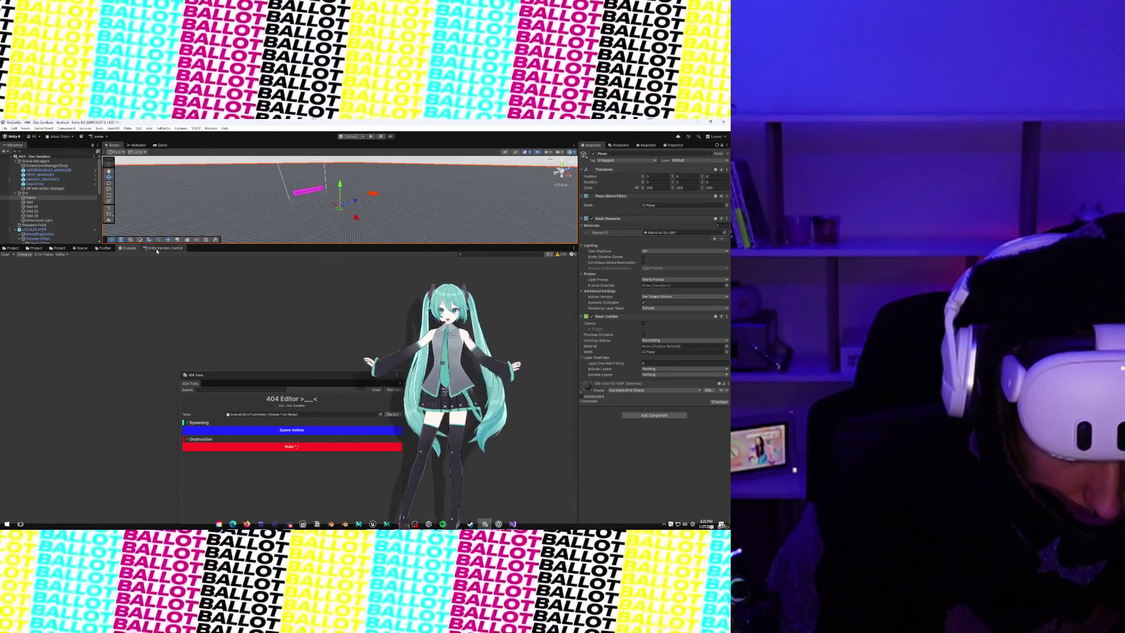
Step: Set the Skateboard_Prod prefab's Brake Dive Torque to 5000 in the Inspector
click(13, 249)
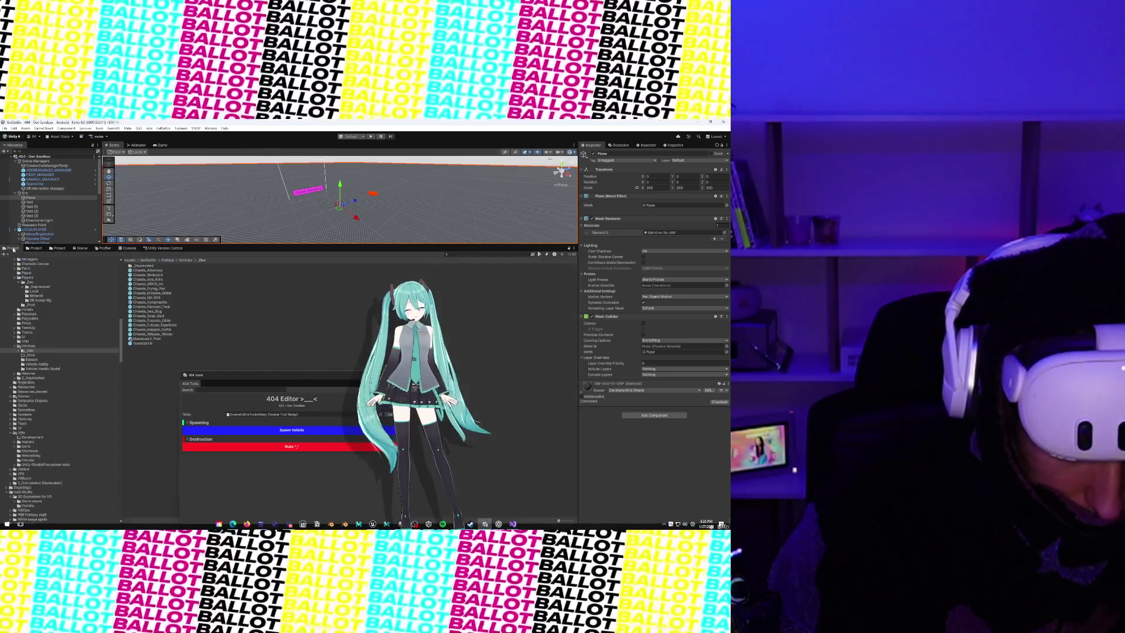
double_click(148, 340)
scroll(617, 399, down, 2)
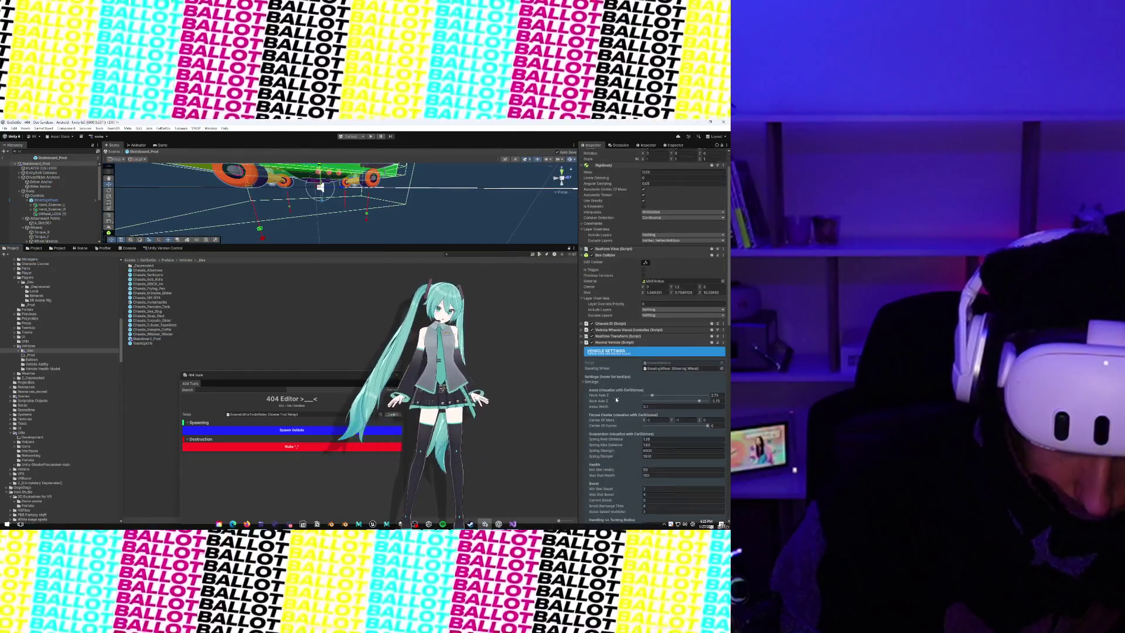
scroll(616, 399, down, 15)
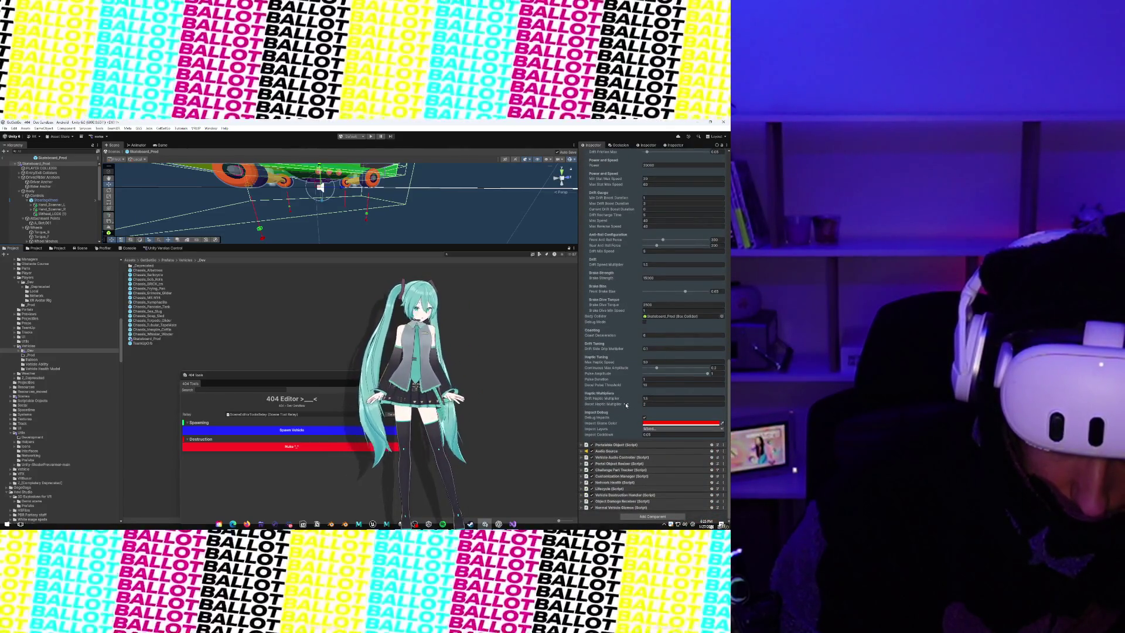
scroll(624, 398, up, 3)
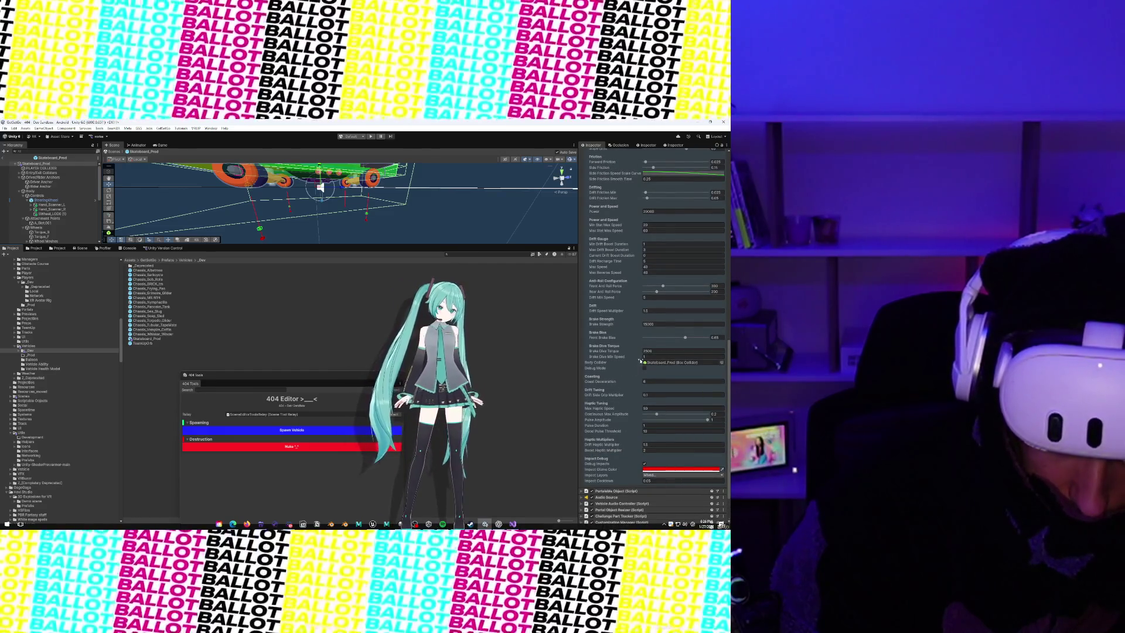
click(638, 351)
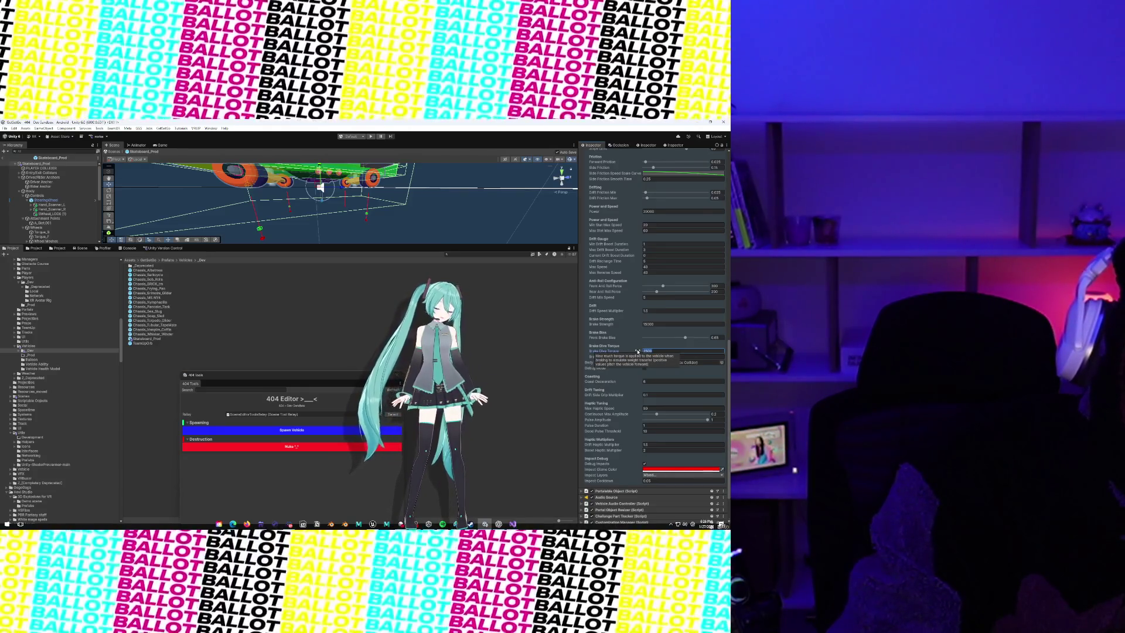
text(5000)
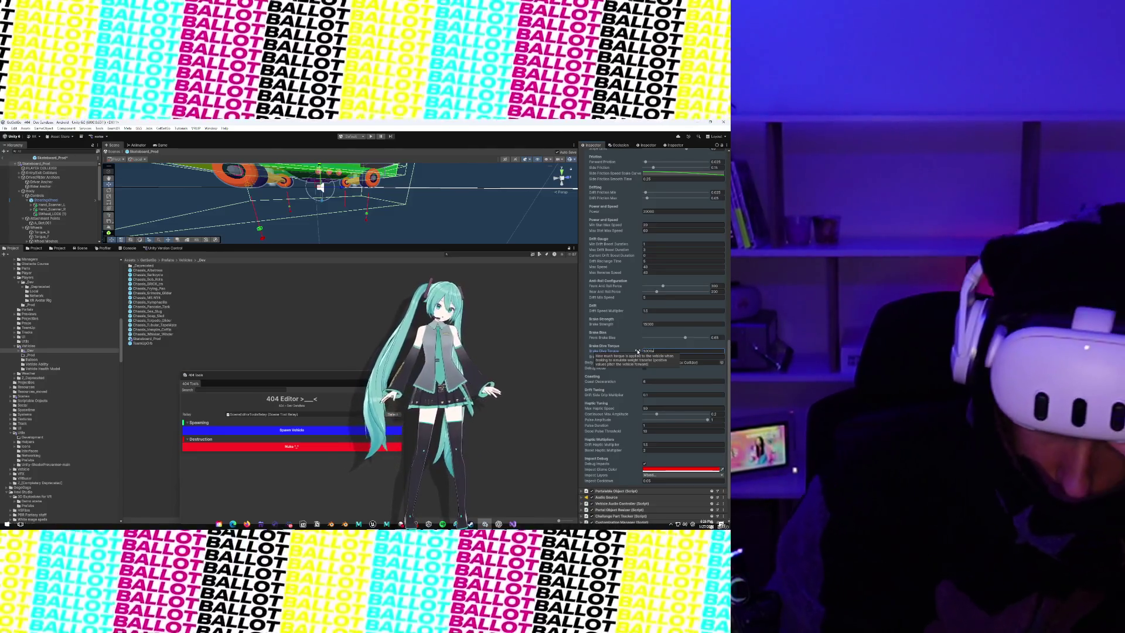
click(51, 160)
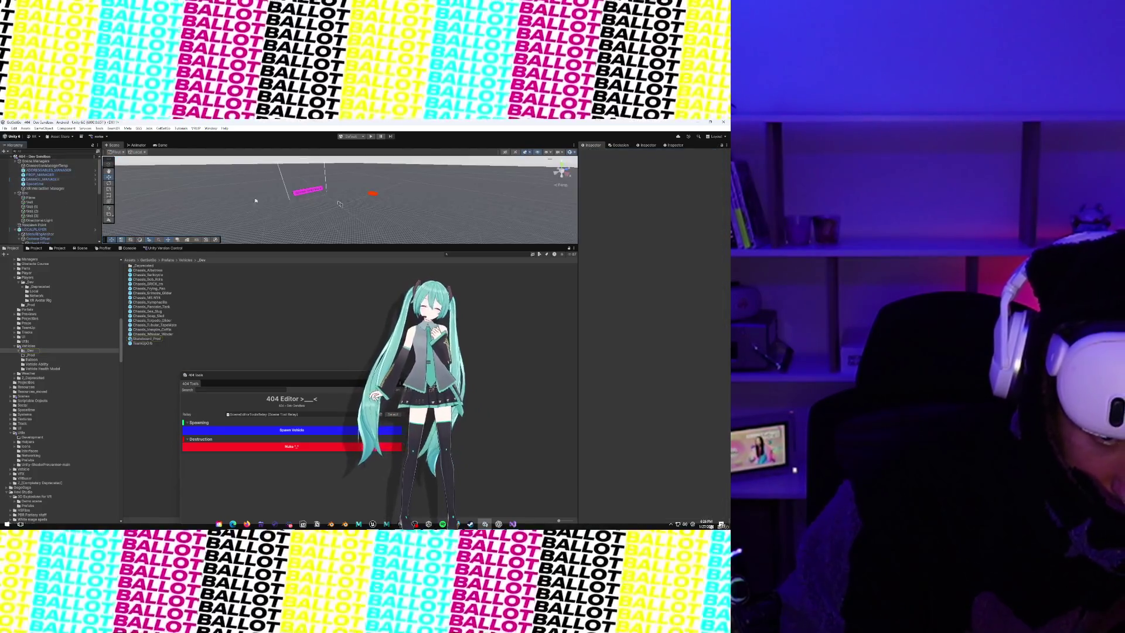
Step: Enlarge the Scene view and enter Play mode to test the stronger brake dive in VR
drag(329, 244, 329, 345)
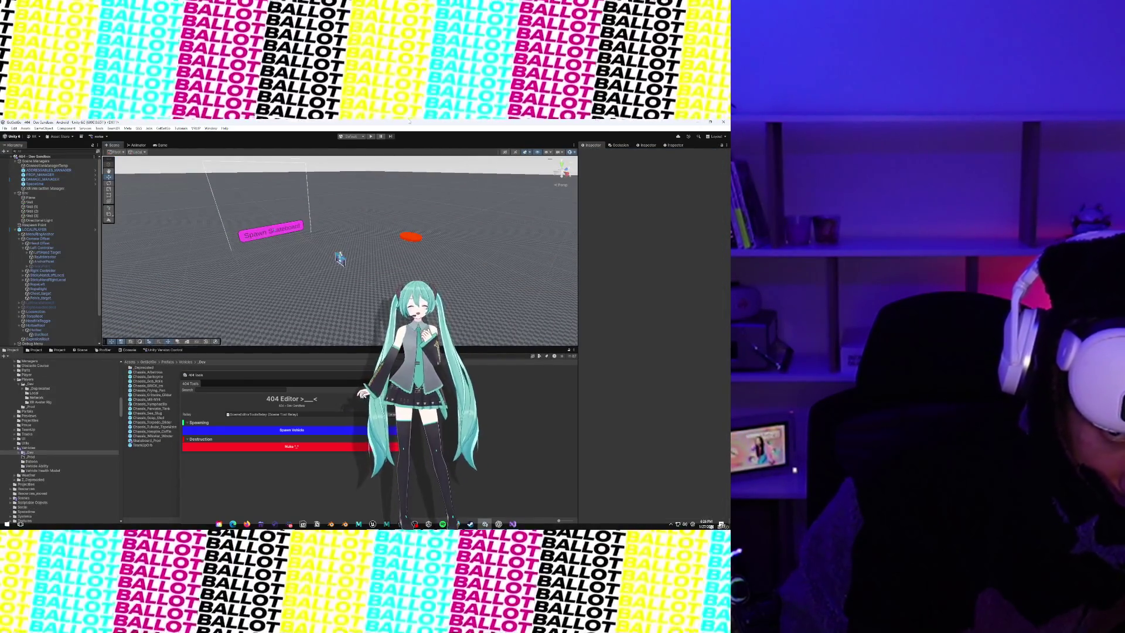
click(371, 136)
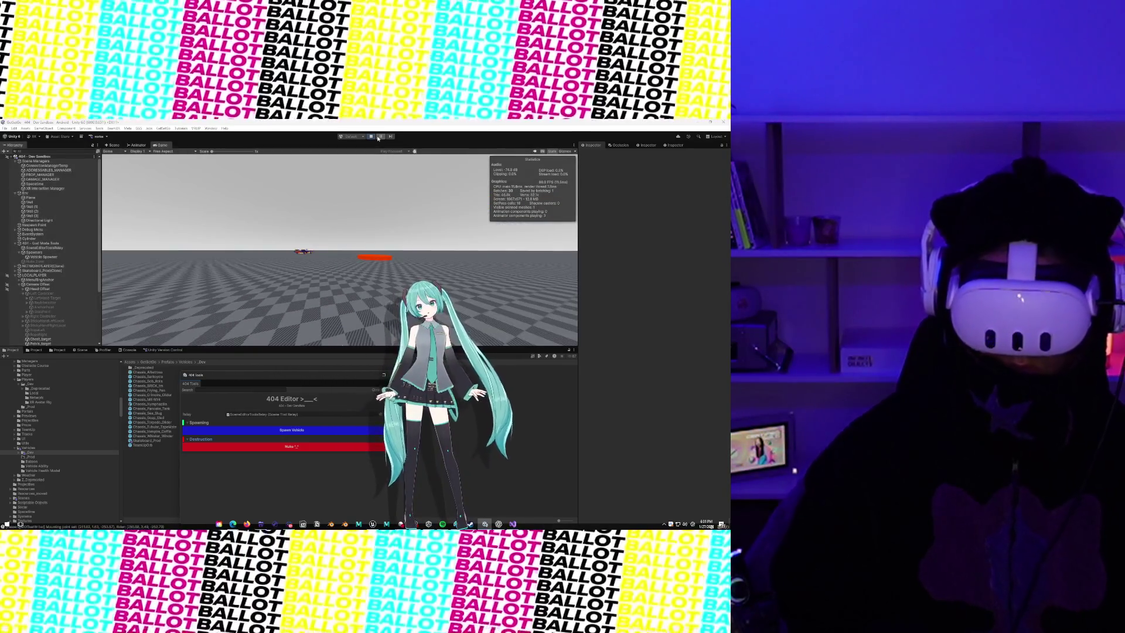
Step: Stop the running 404 Dev Sandbox playtest
click(380, 136)
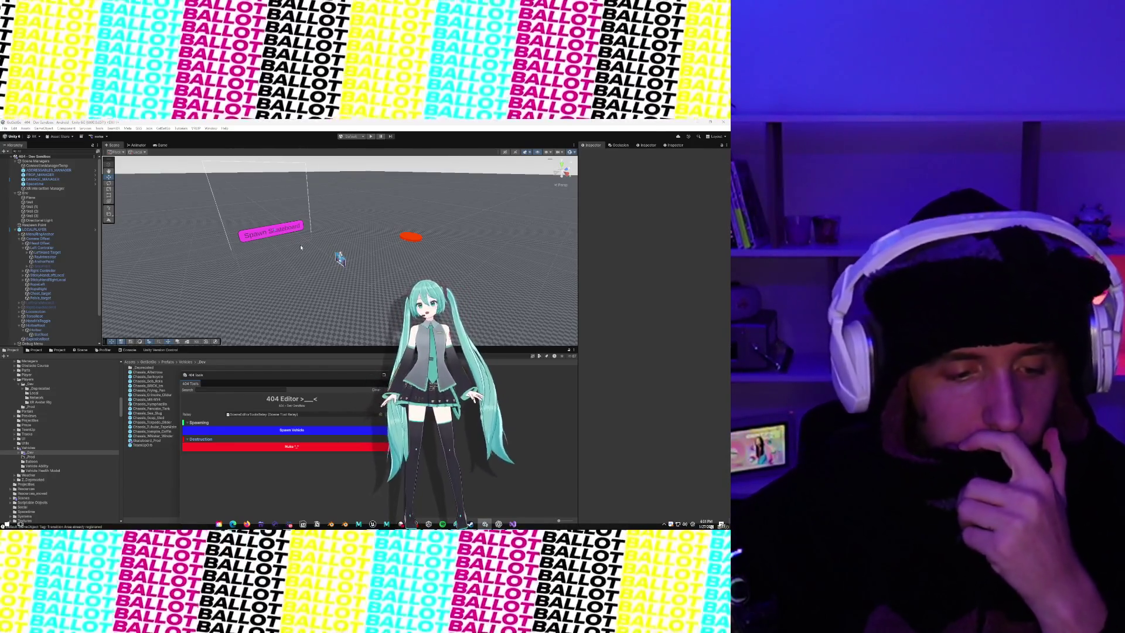
Step: Check in all pending changes in Unity Version Control as a new changeset without a comment
click(156, 350)
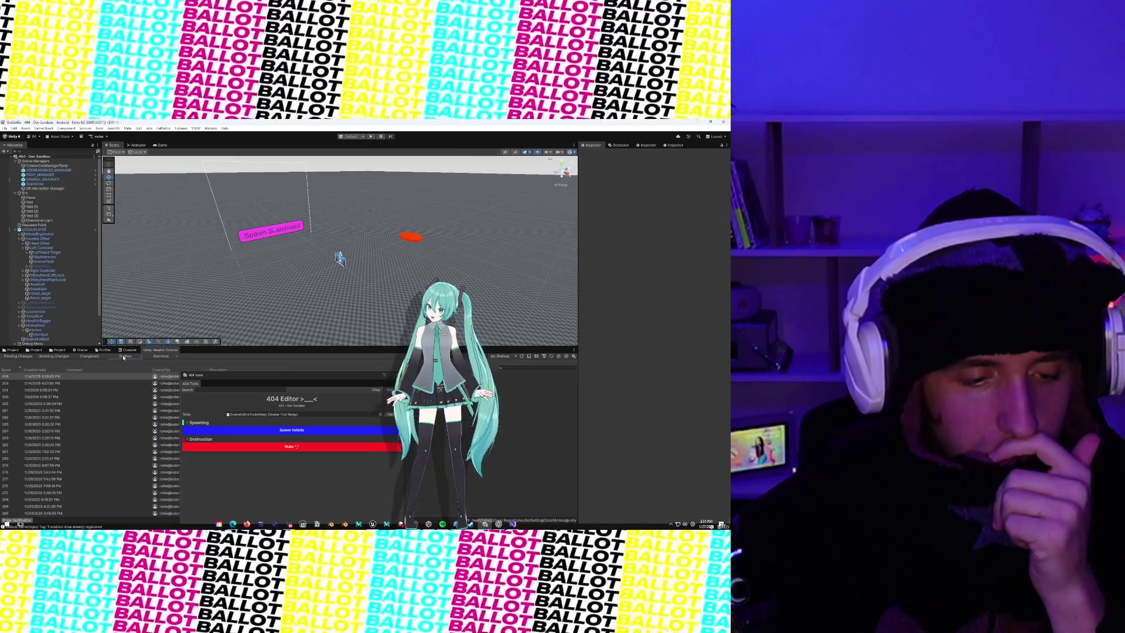
click(103, 349)
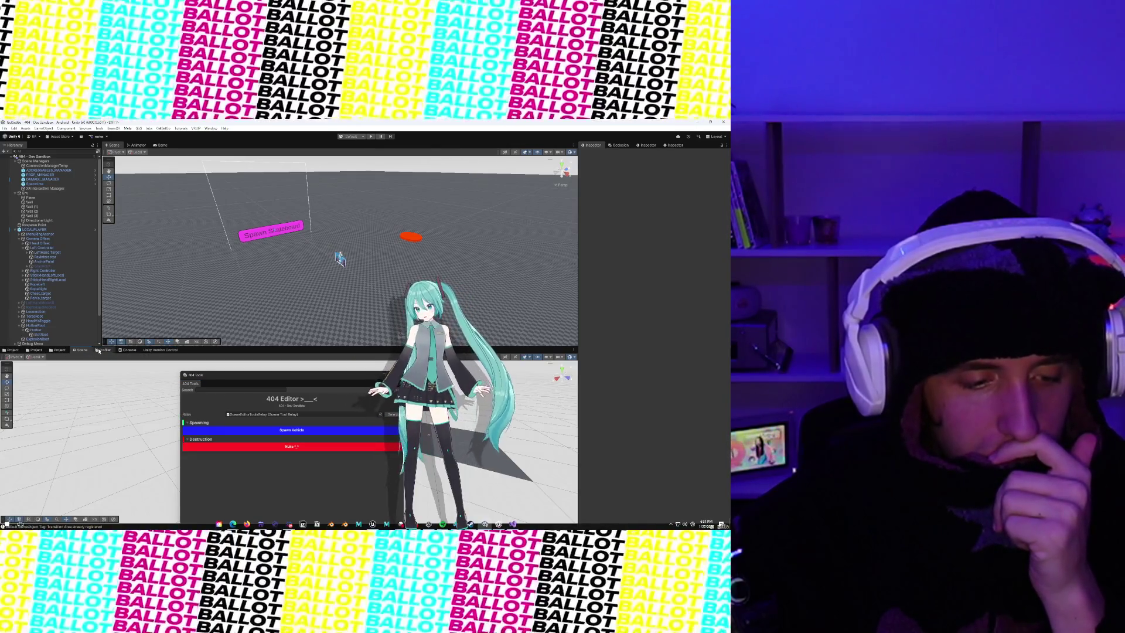
click(13, 350)
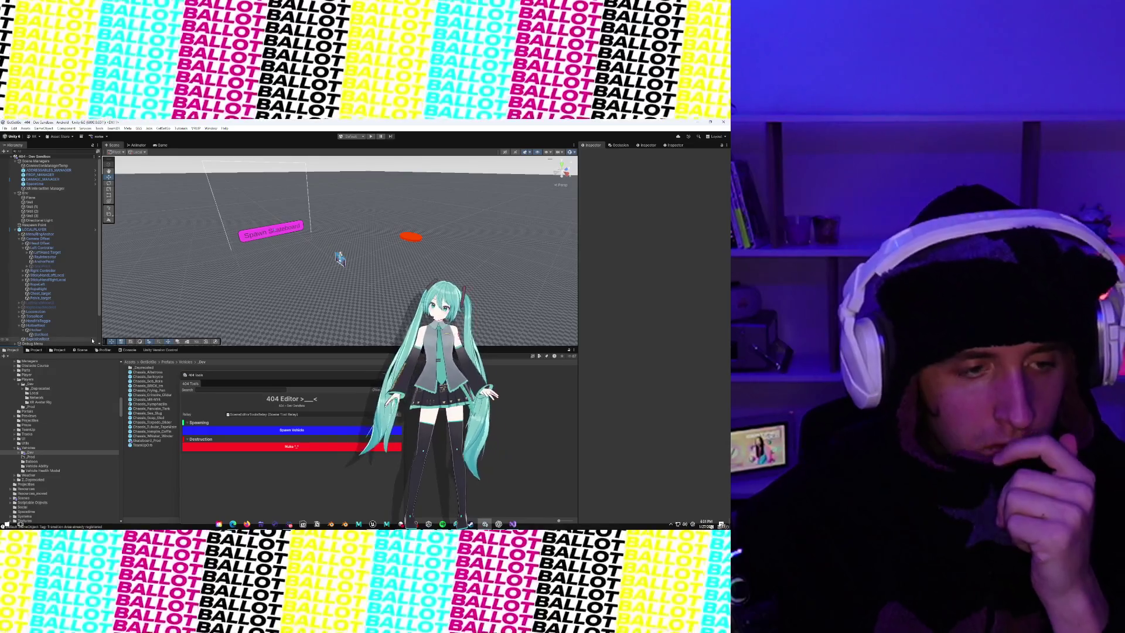
click(160, 350)
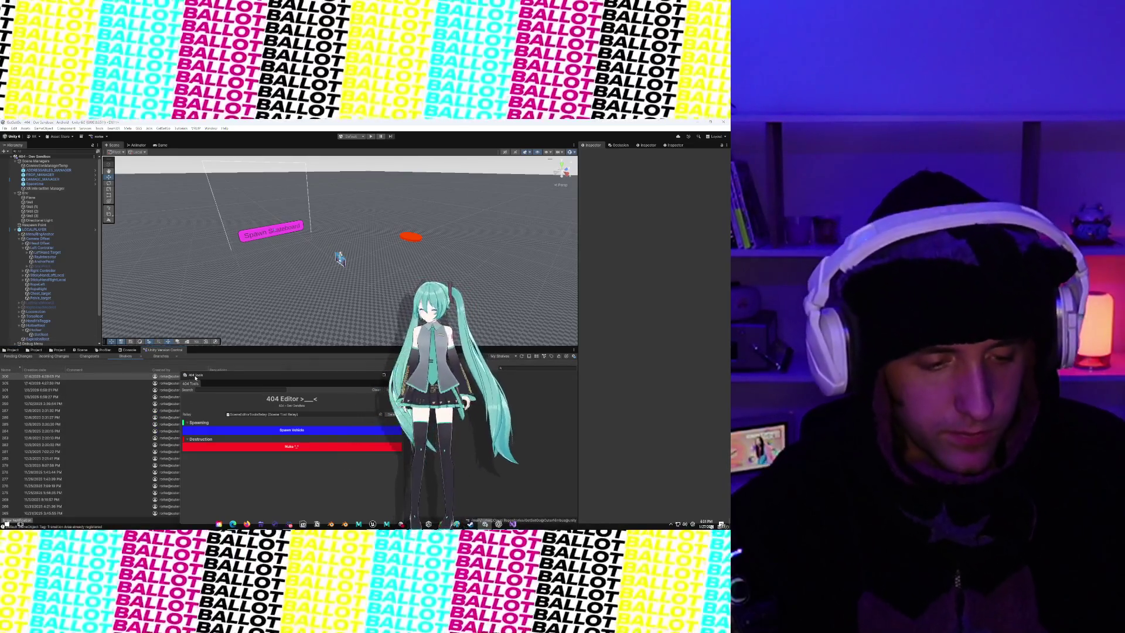
mouse_move(188, 378)
mouse_down()
mouse_move(174, 434)
mouse_move(222, 215)
mouse_up()
click(13, 357)
scroll(150, 483, down, 1)
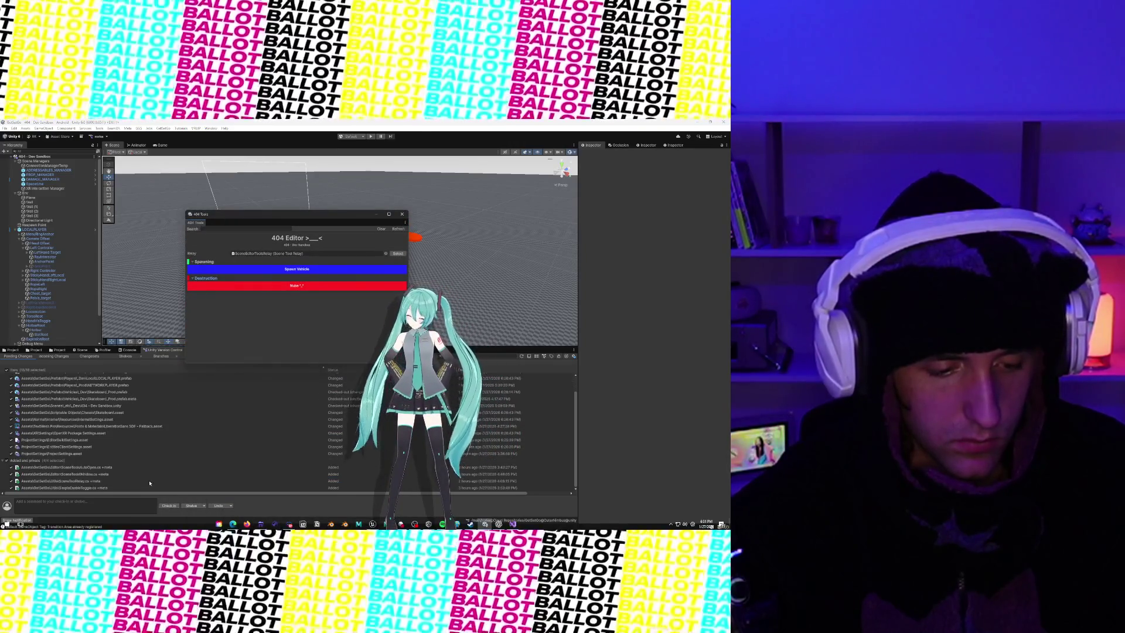
click(167, 505)
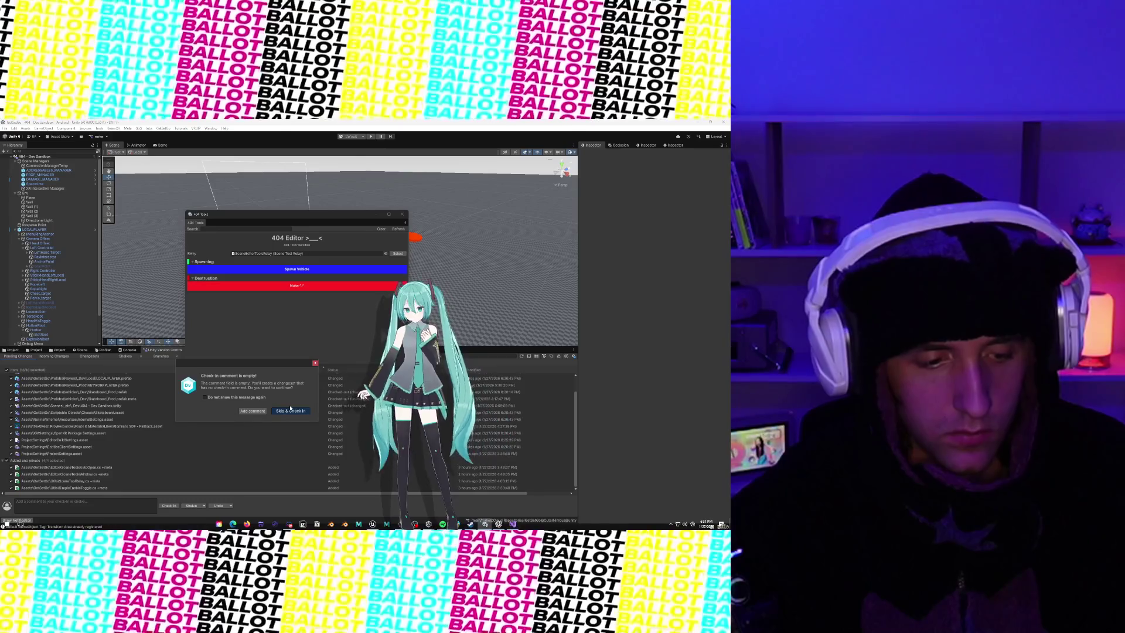
click(289, 412)
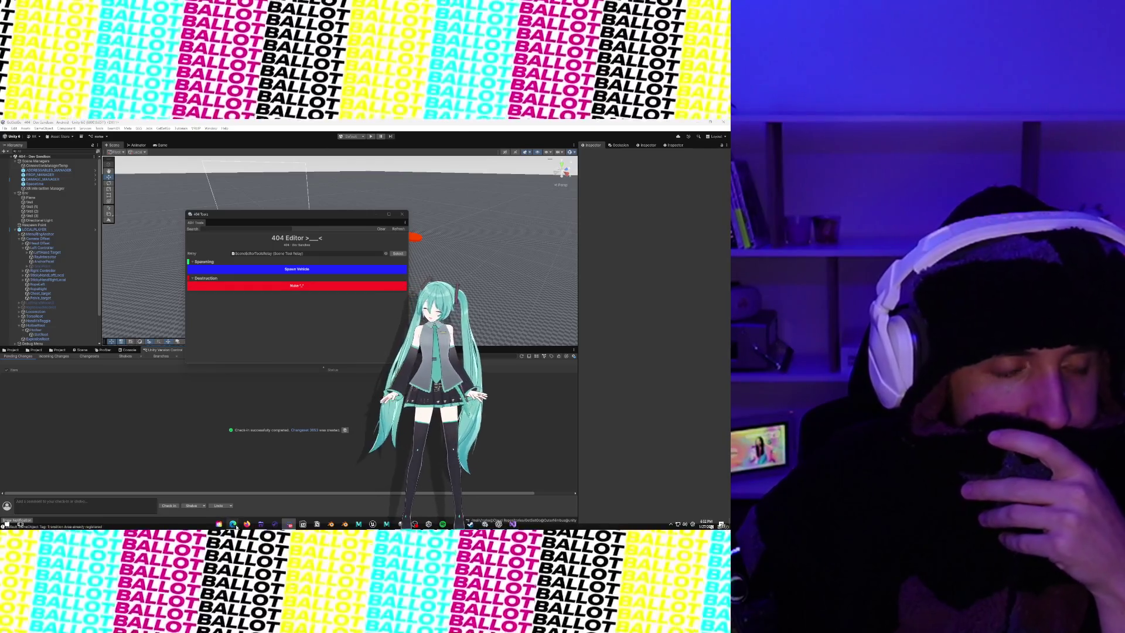
Step: Reposition the 404 Tools window over the Scene view's left side, clear of the Spawn Skateboard marker
mouse_move(233, 523)
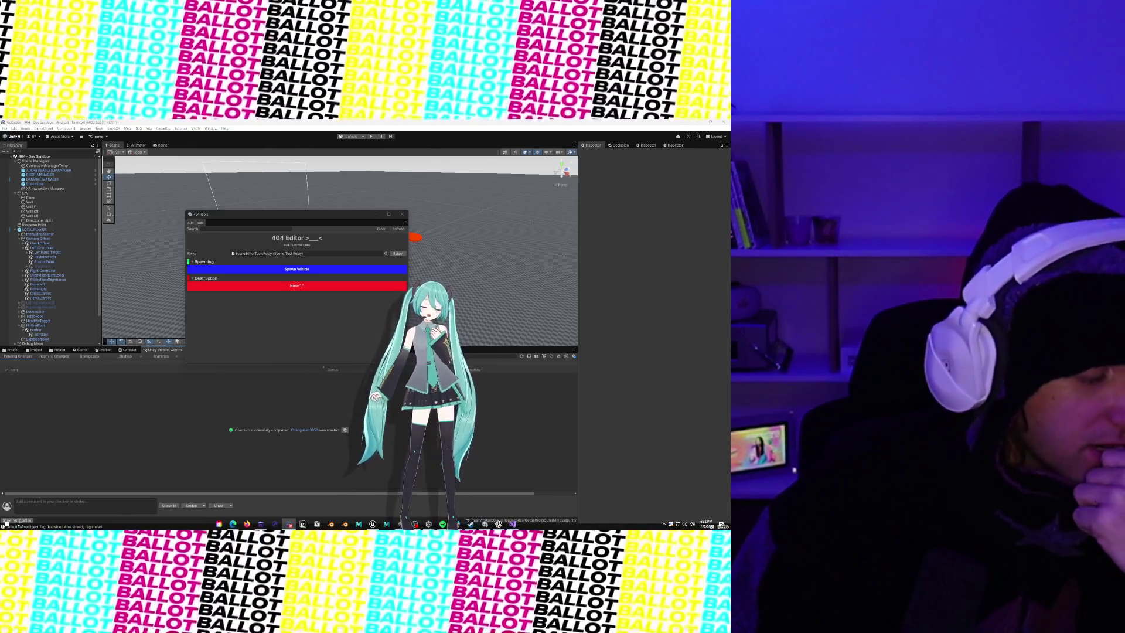
mouse_move(255, 215)
mouse_down()
mouse_move(132, 307)
mouse_move(120, 393)
mouse_move(100, 386)
mouse_up()
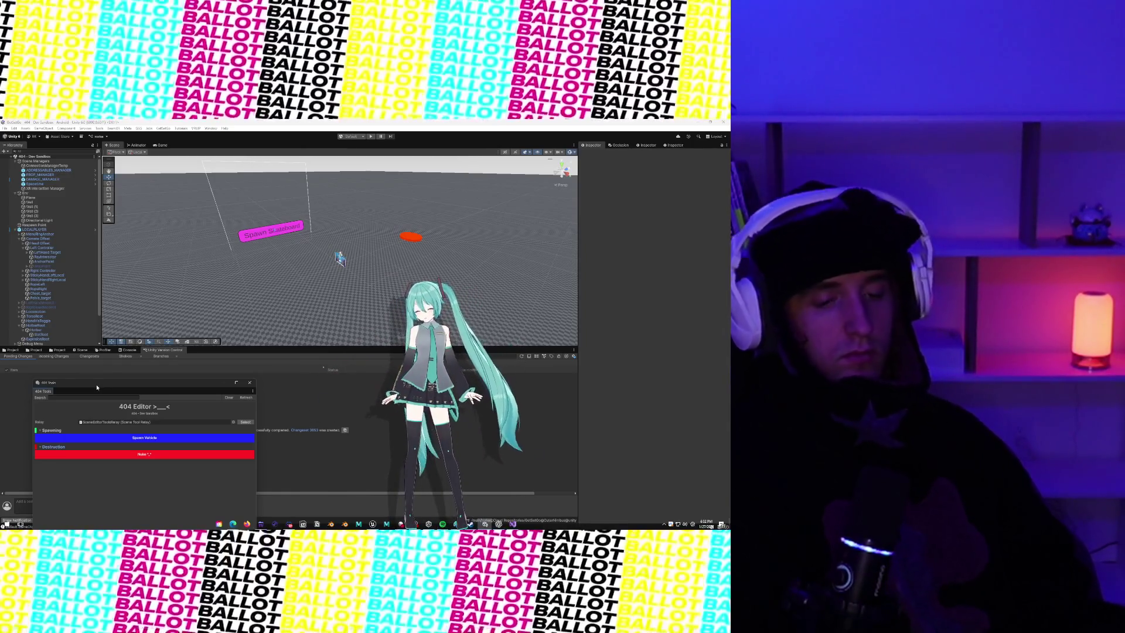
mouse_move(98, 387)
mouse_down()
mouse_move(187, 221)
mouse_move(198, 338)
mouse_move(172, 333)
mouse_up()
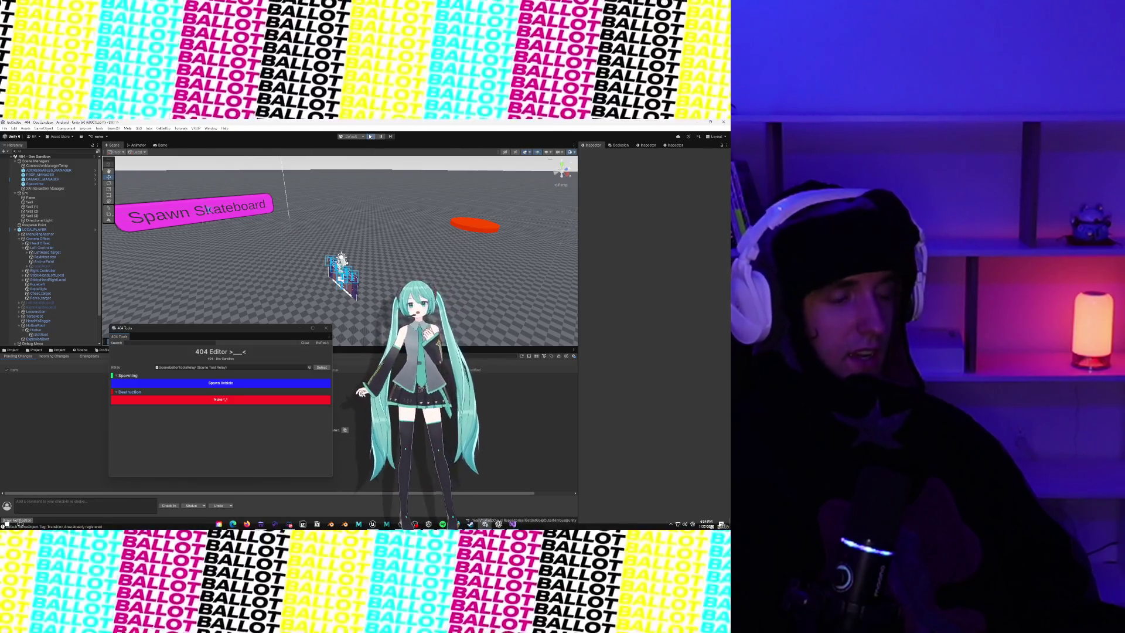
Step: Run the scene in Play mode for a VR playtest, then stop it
click(371, 136)
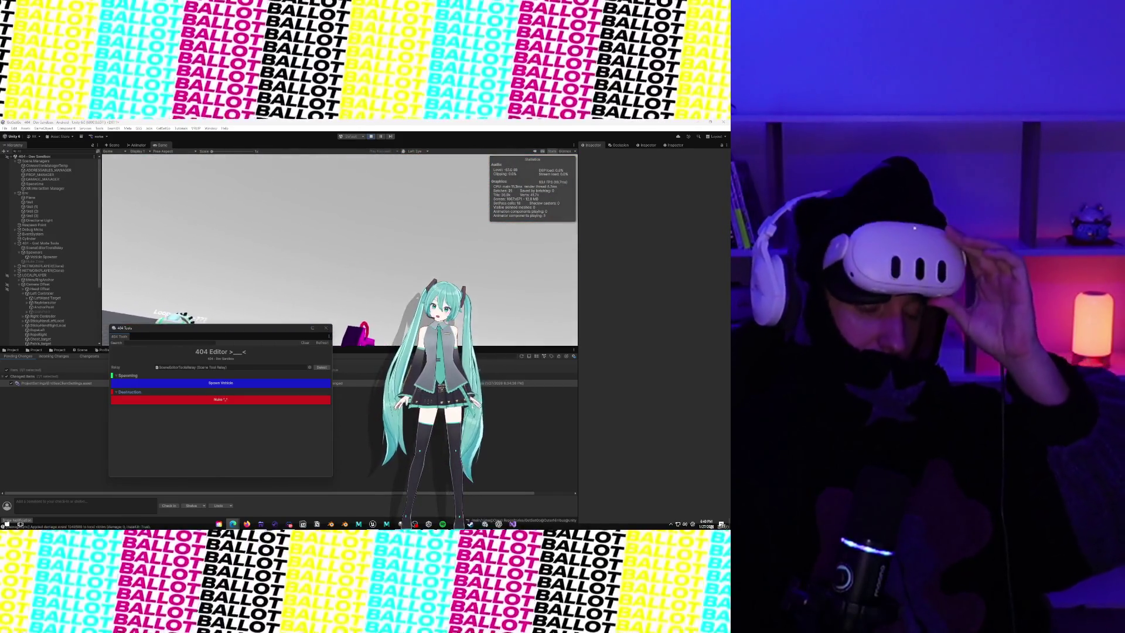
click(372, 136)
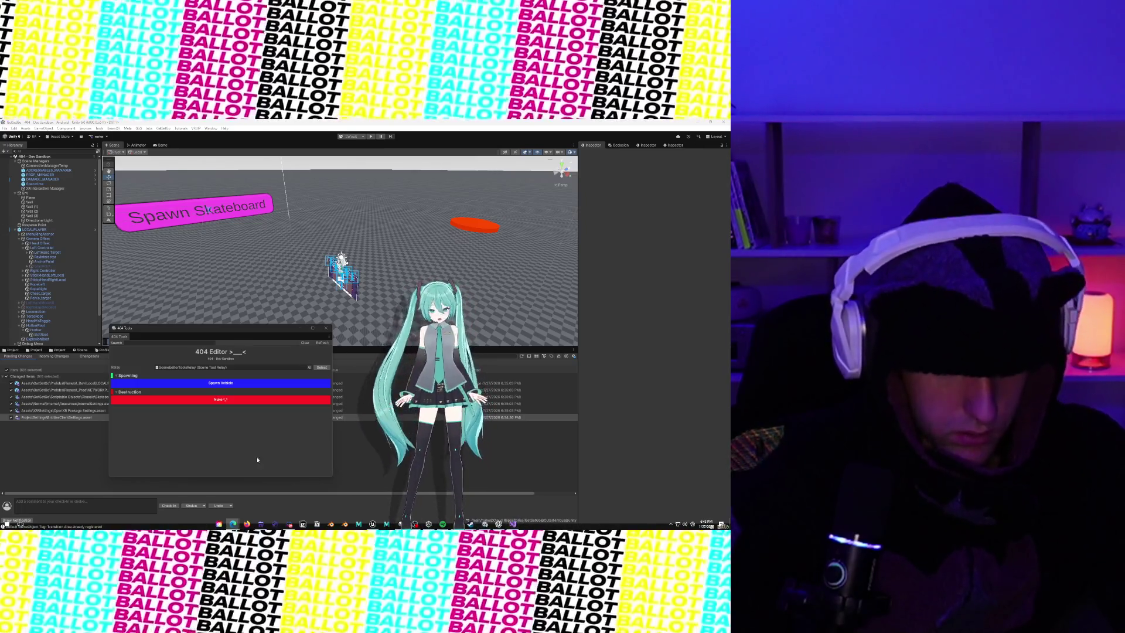
Step: Lower the 404 Tools window and show the Console in the bottom panel
drag(175, 327, 172, 448)
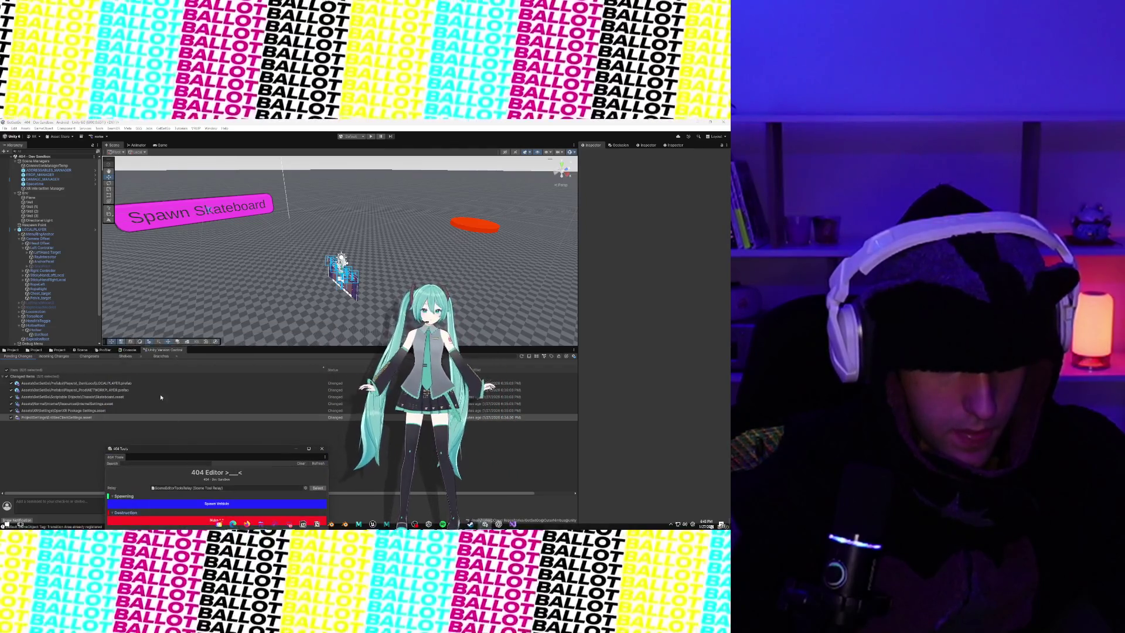
click(128, 350)
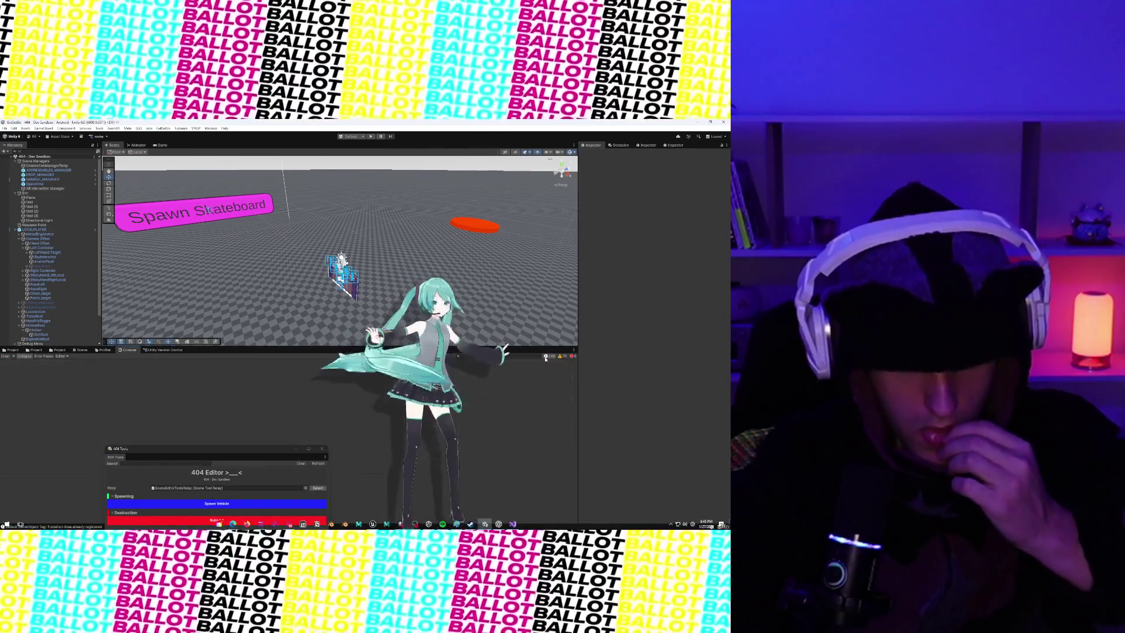
Step: Show the Console's error messages and move the 404 Tools window up over the Scene view
click(546, 356)
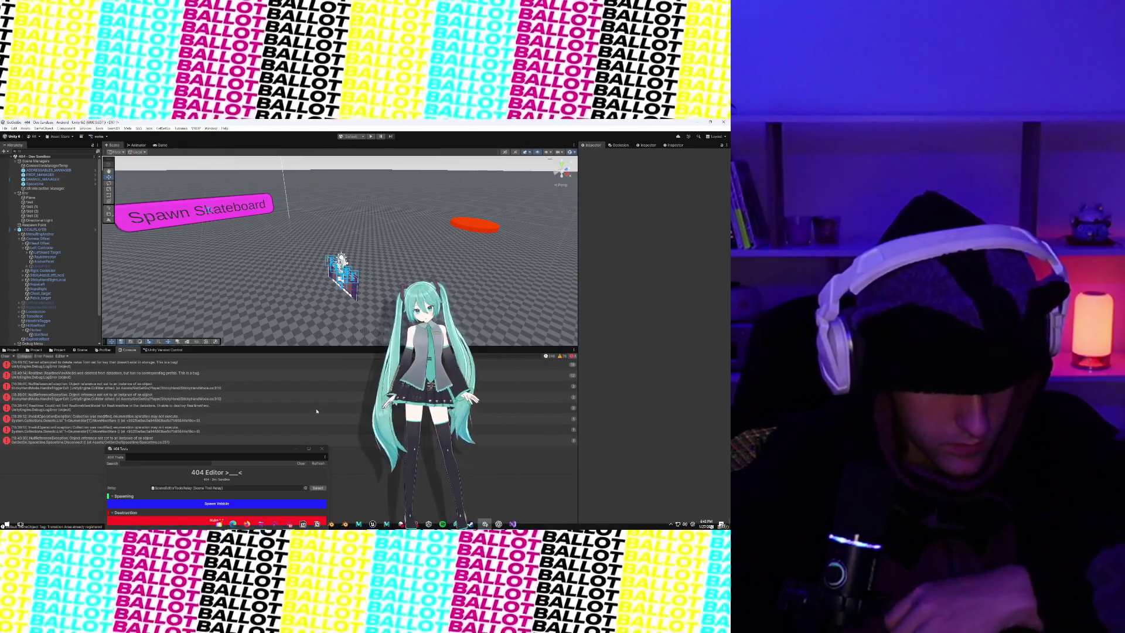
click(255, 378)
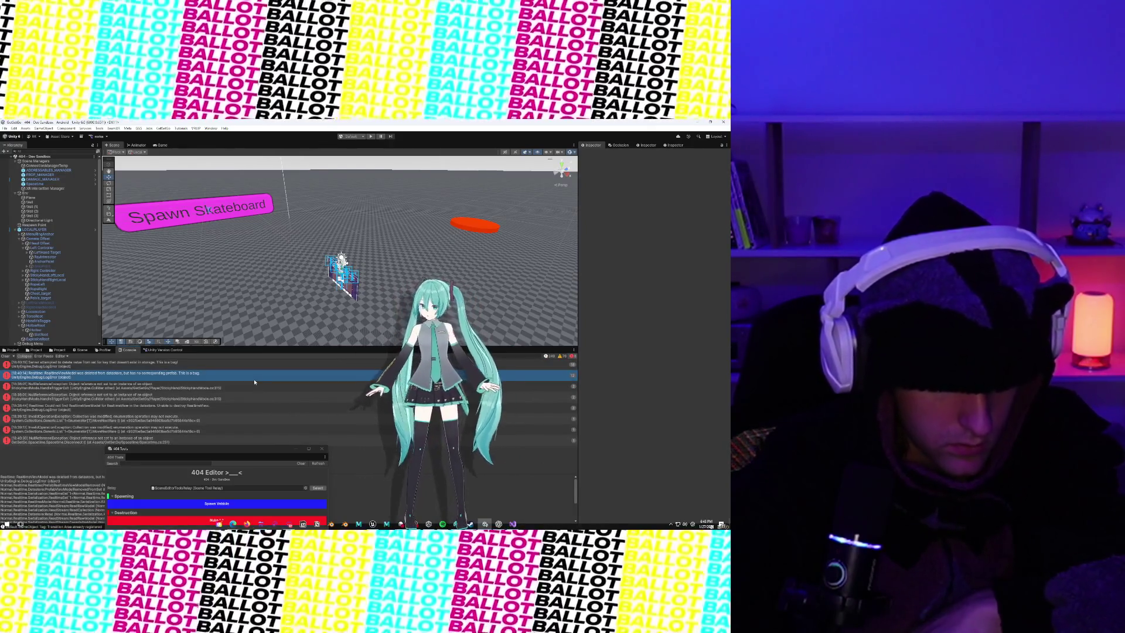
mouse_move(187, 448)
mouse_down()
mouse_move(197, 404)
mouse_move(520, 164)
mouse_move(385, 162)
mouse_up()
scroll(195, 493, down, 2)
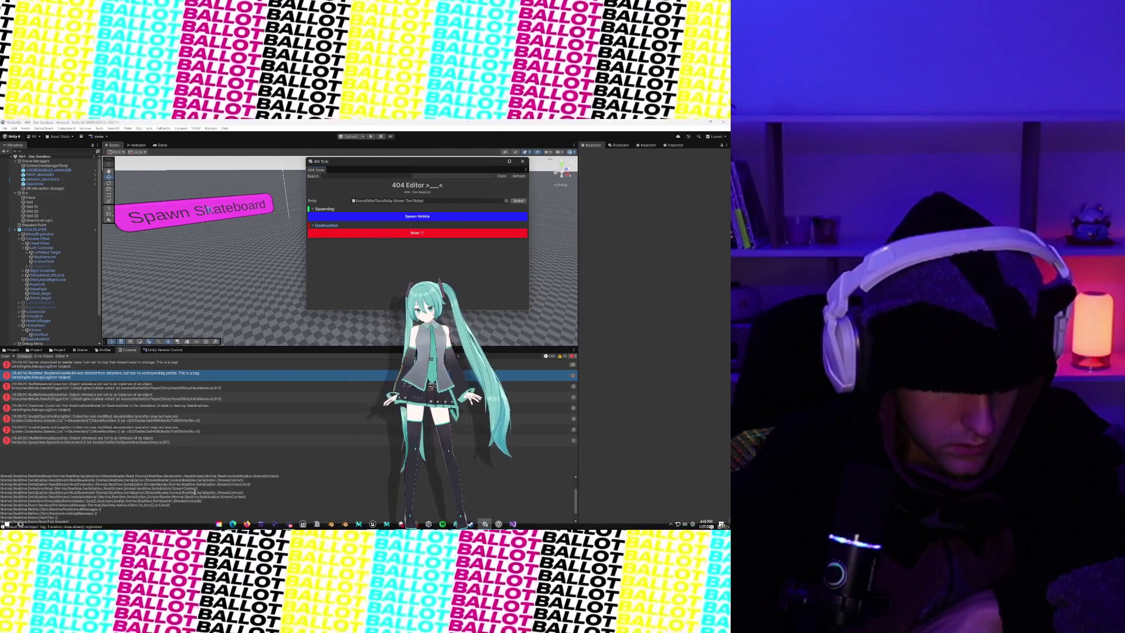
scroll(195, 493, up, 3)
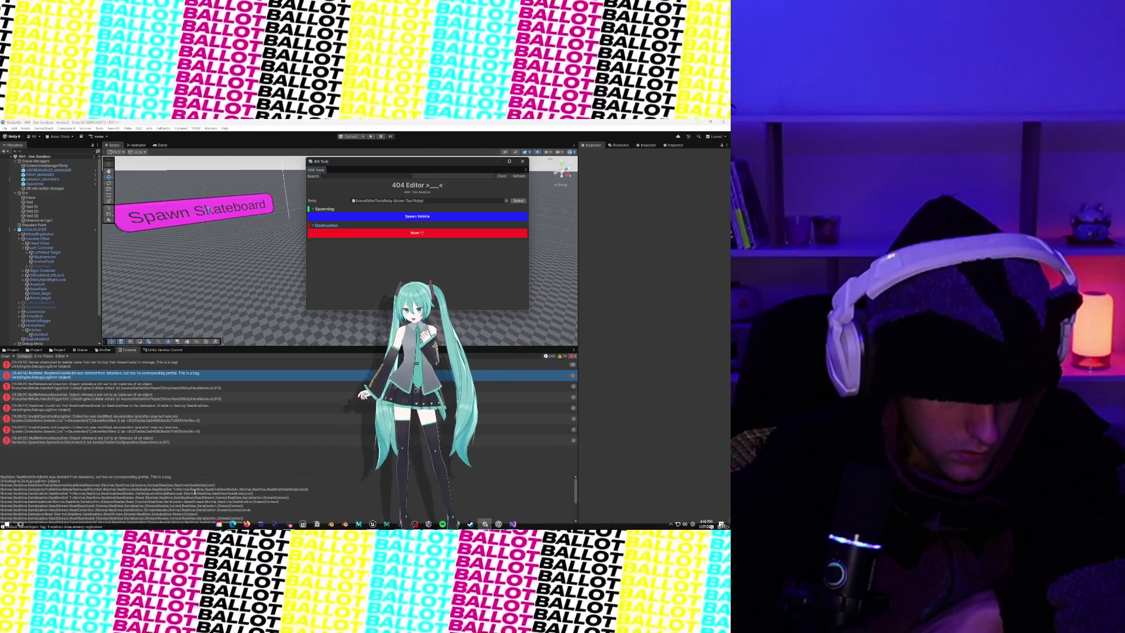
Step: Read the stack traces of the InvalidOperationException, missing RealtimeViewModel and StickyHandMode null reference errors
click(147, 419)
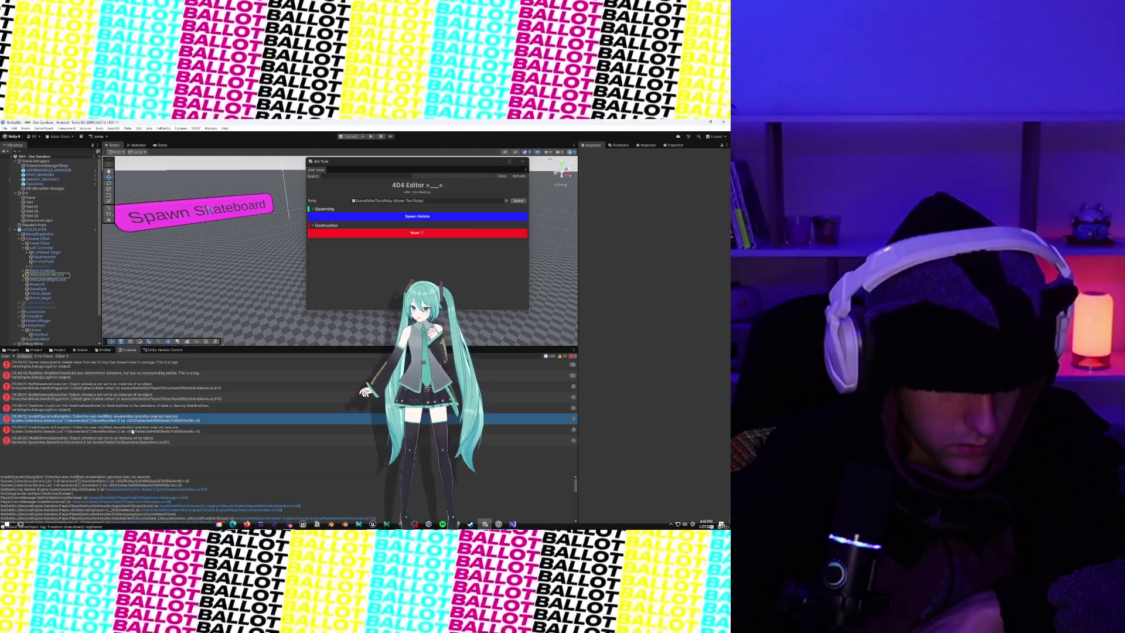
click(132, 431)
click(130, 440)
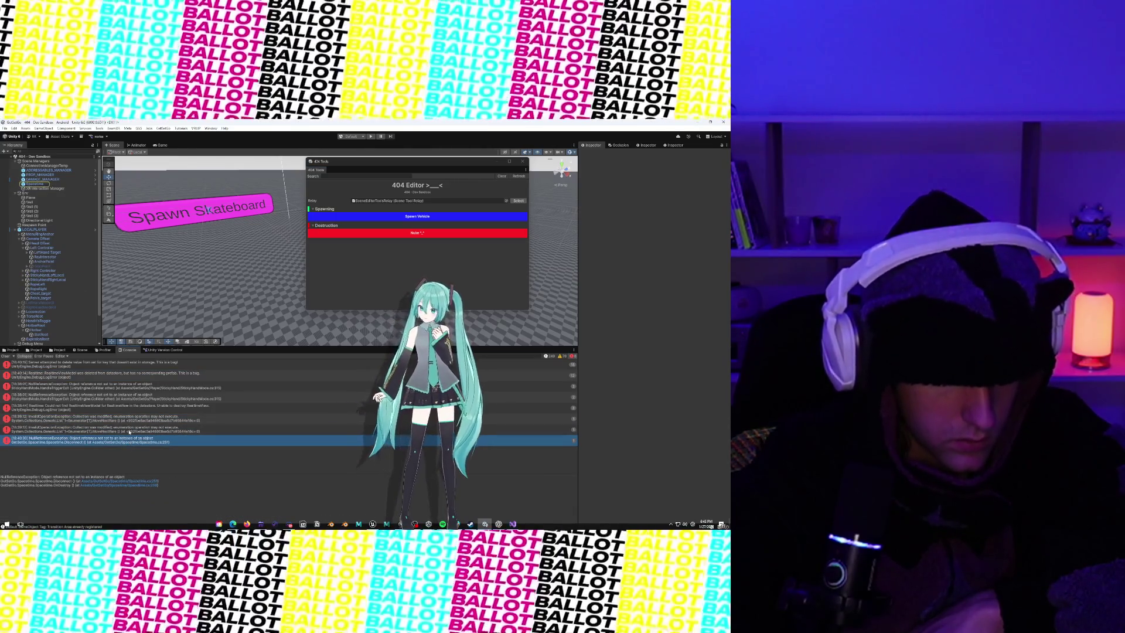
click(125, 406)
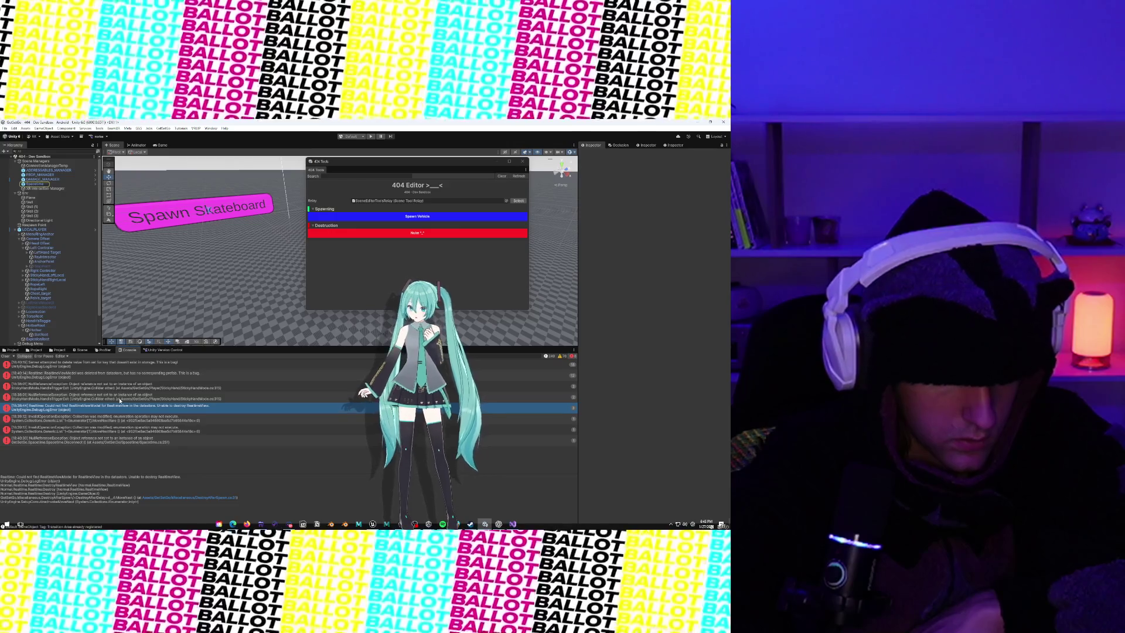
click(119, 396)
click(112, 388)
click(104, 377)
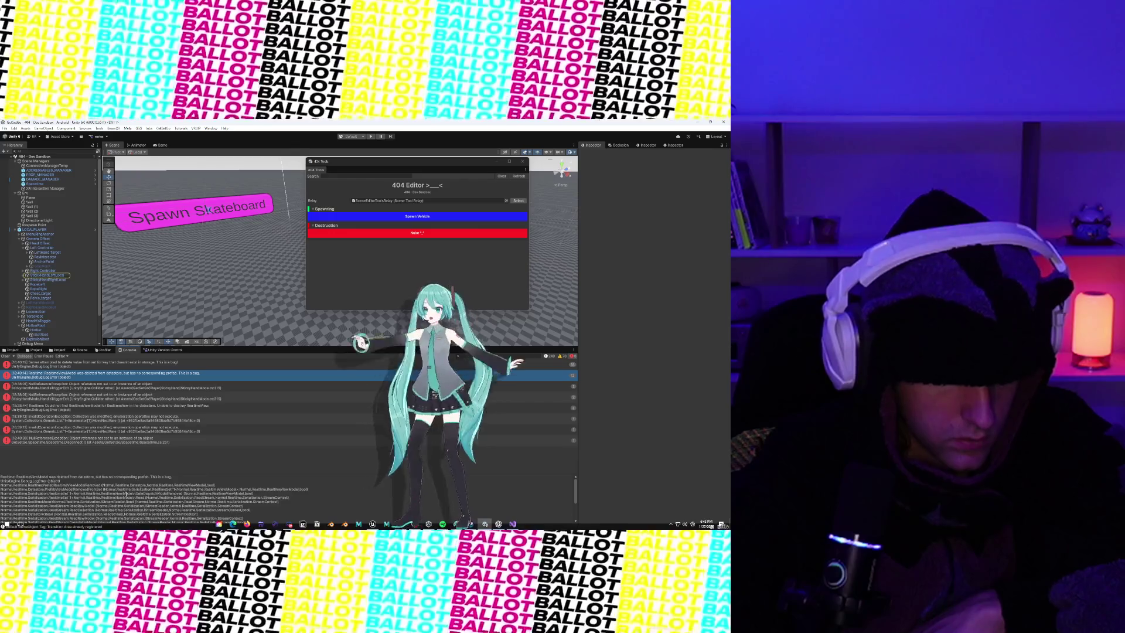
drag(1, 485, 126, 484)
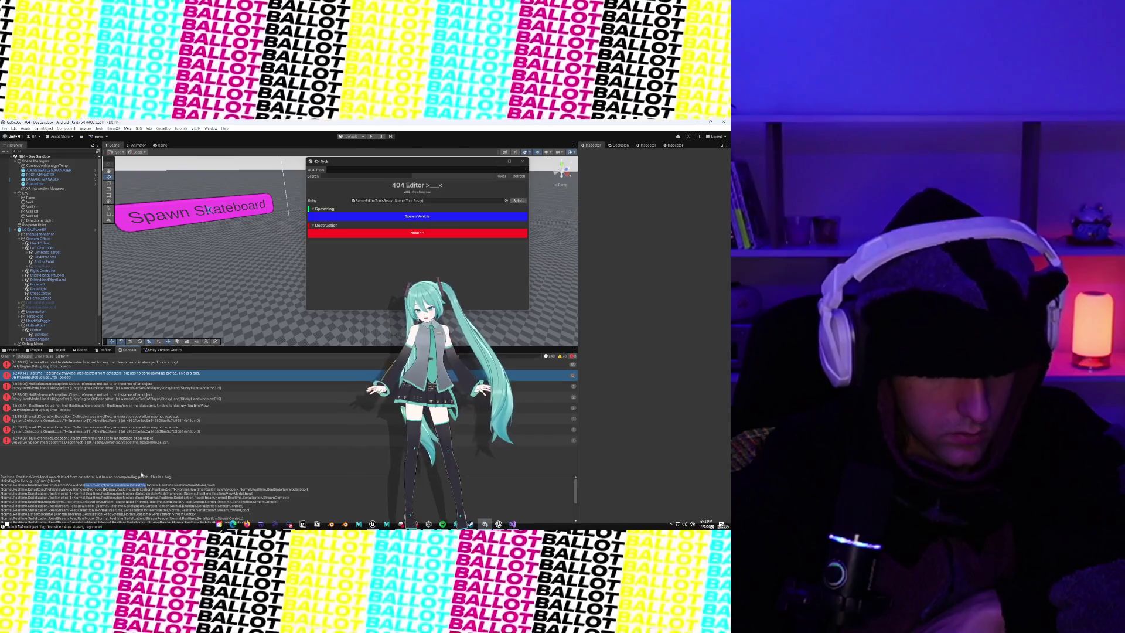
Step: Select the StickyHandLeftLocal error and step between the first two console errors
click(92, 374)
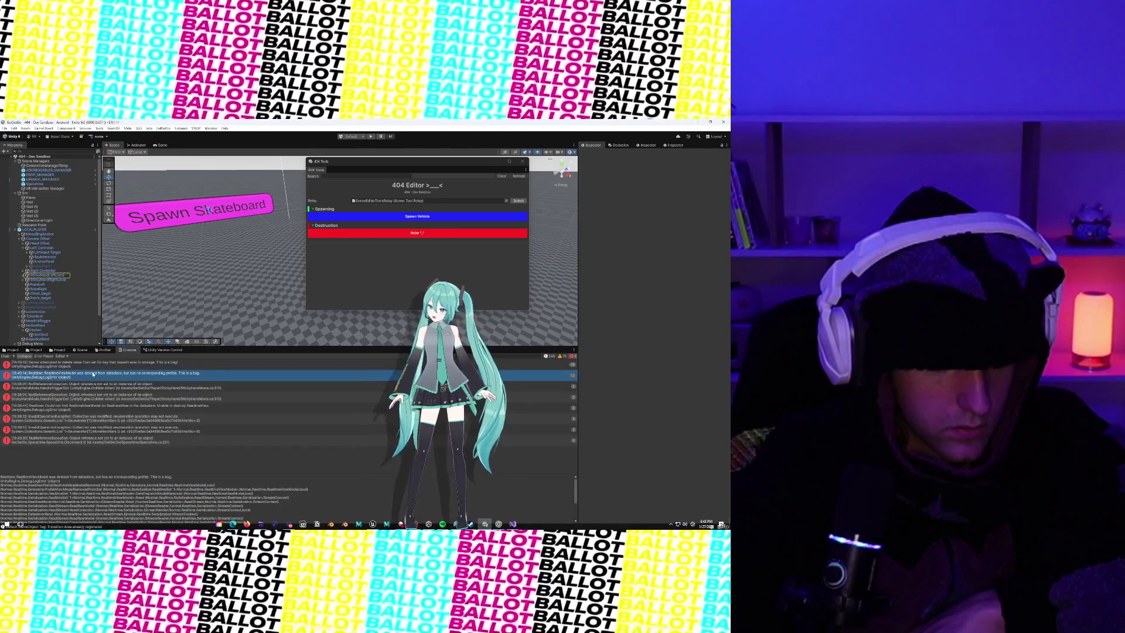
key(Up)
key(Down)
key(Up)
key(Down)
key(Up)
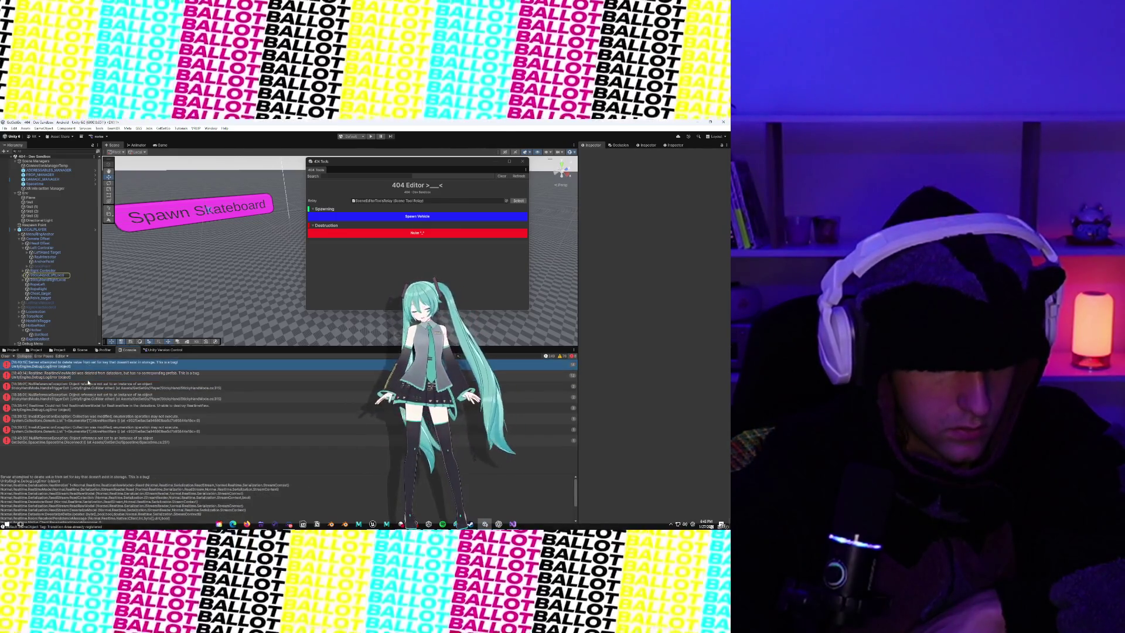
key(Down)
key(Up)
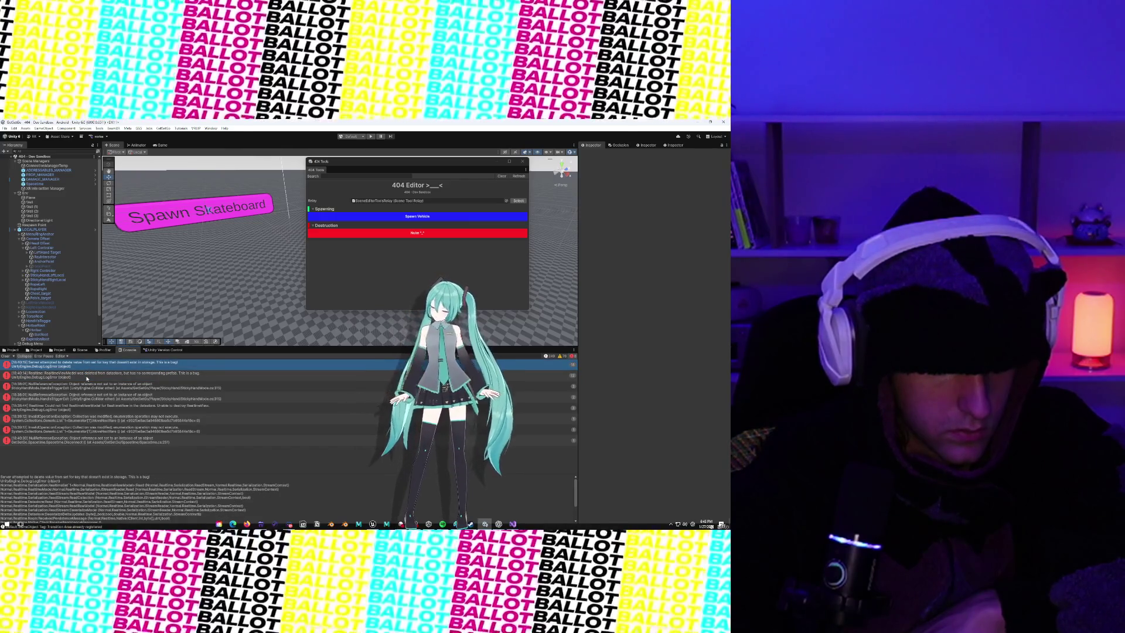
Step: Compare the first two console errors again, then switch the bottom panel away from the Console
click(87, 379)
click(101, 366)
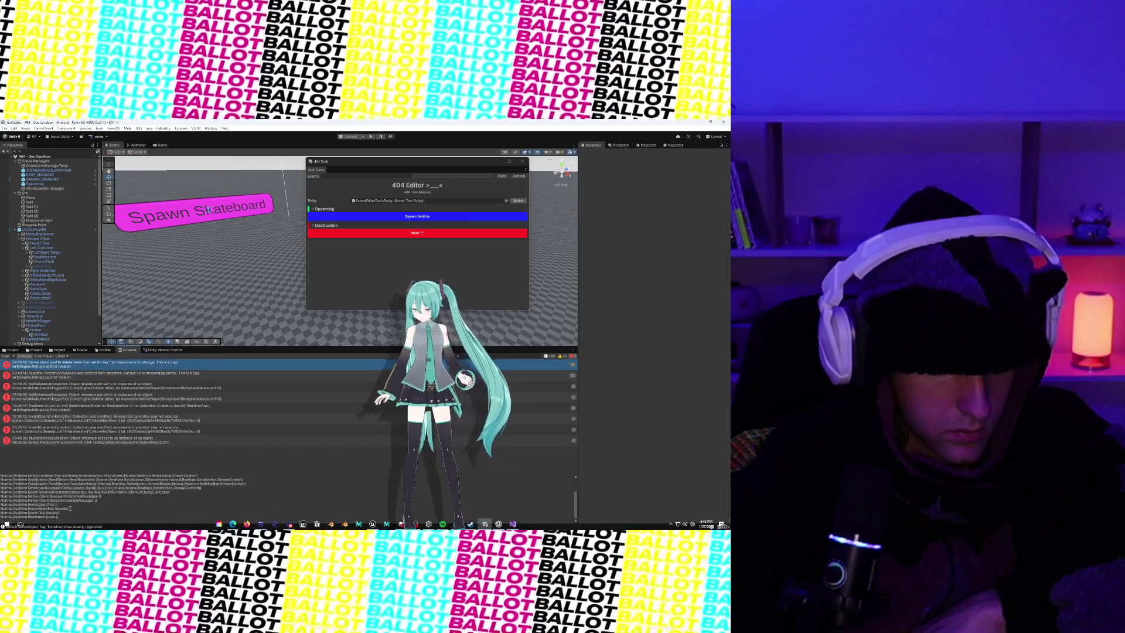
click(74, 377)
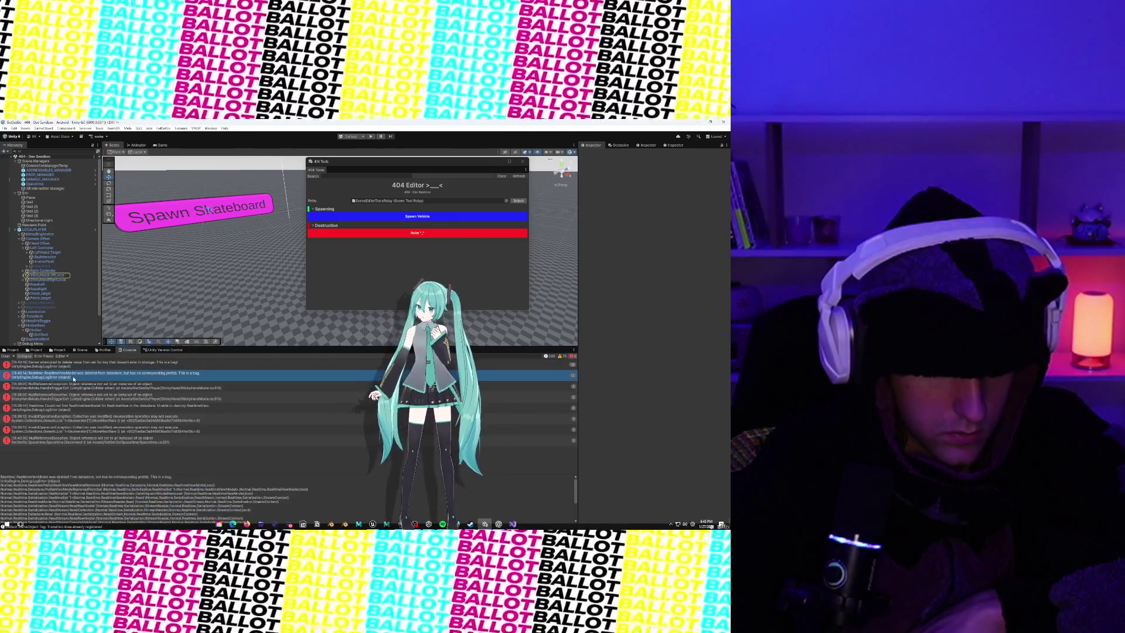
click(74, 368)
click(75, 378)
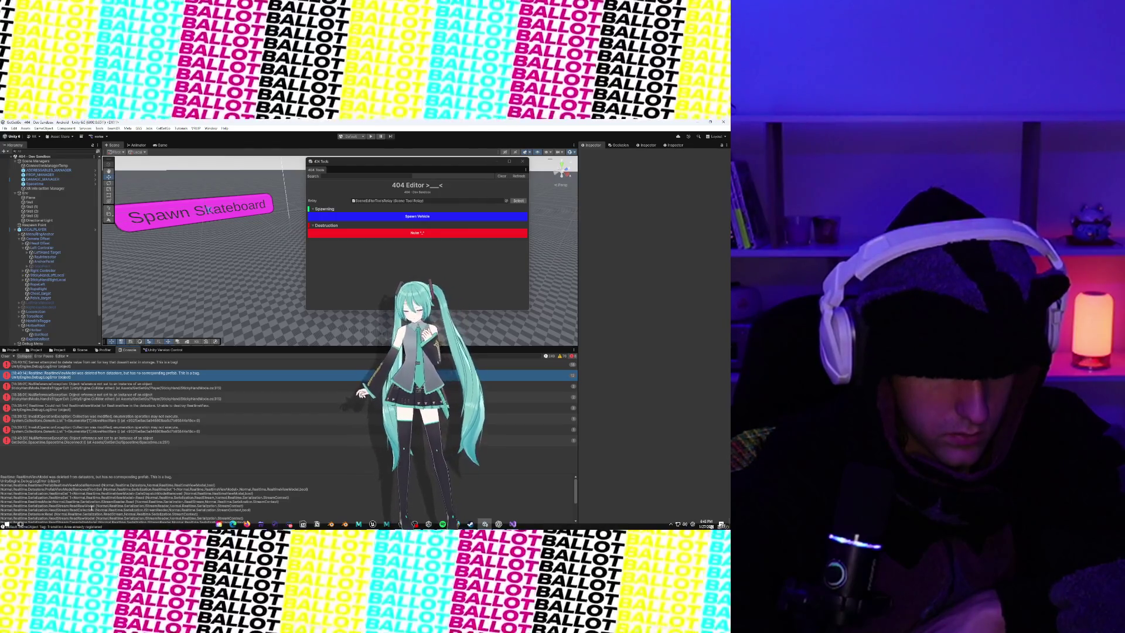
click(75, 368)
click(75, 378)
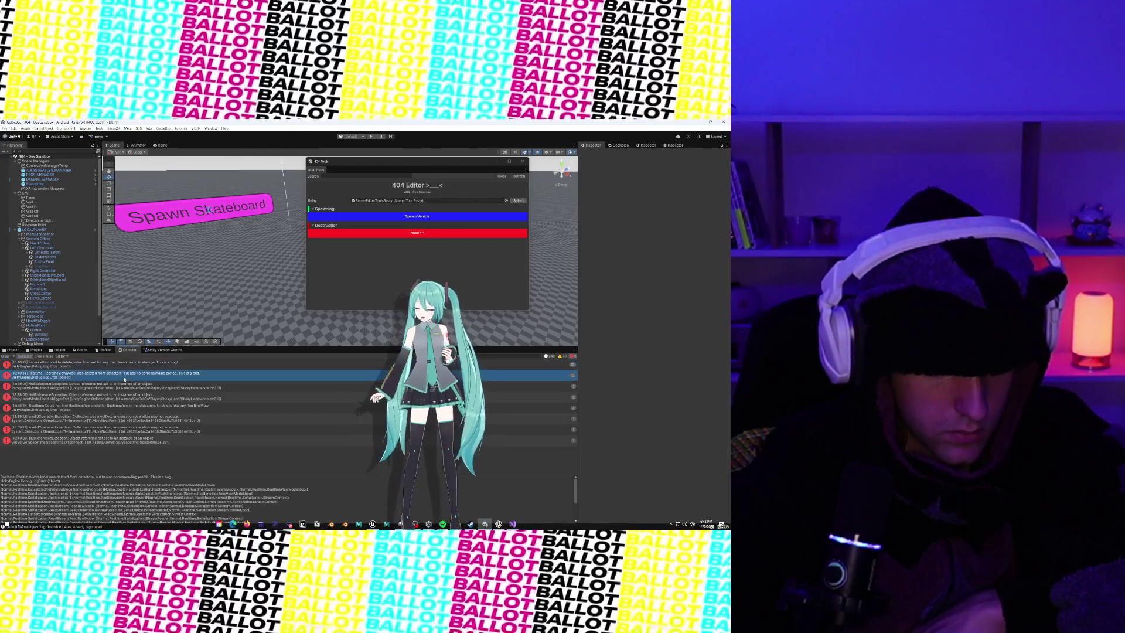
click(104, 349)
click(81, 349)
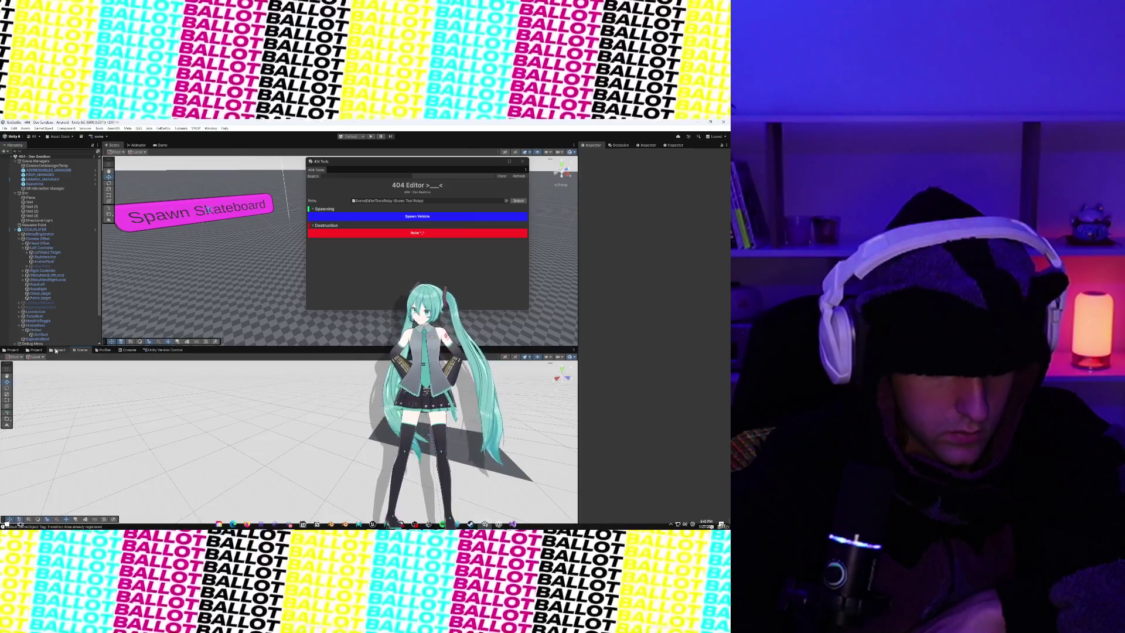
Step: Go from the Vehicles/_Dev project assets back to the Console log
click(58, 350)
click(34, 350)
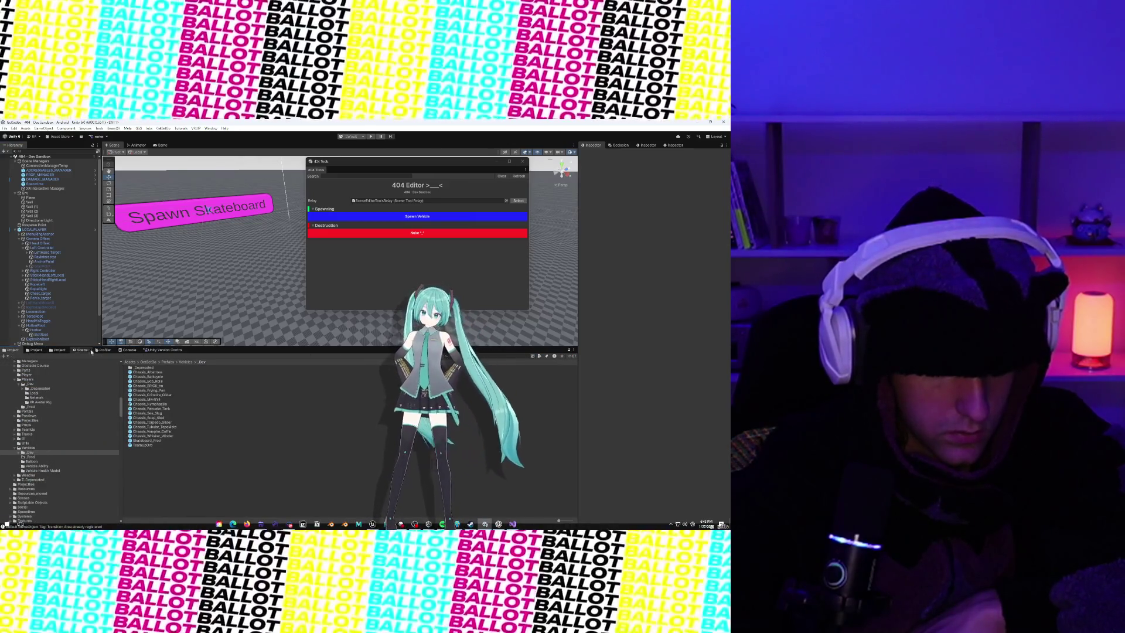
click(129, 350)
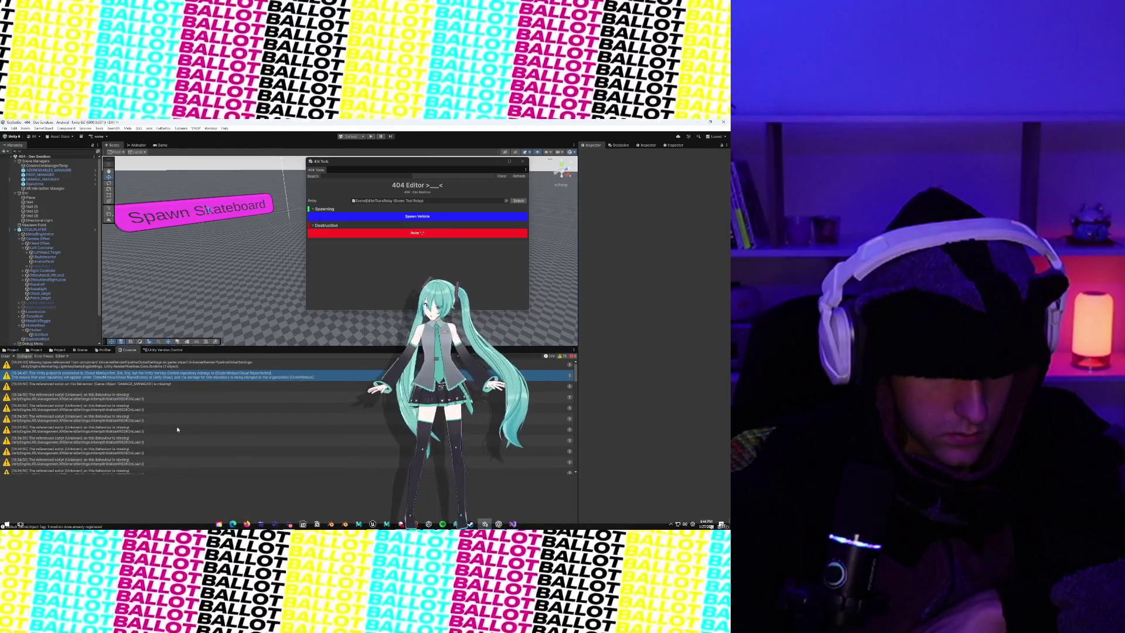
scroll(178, 429, down, 10)
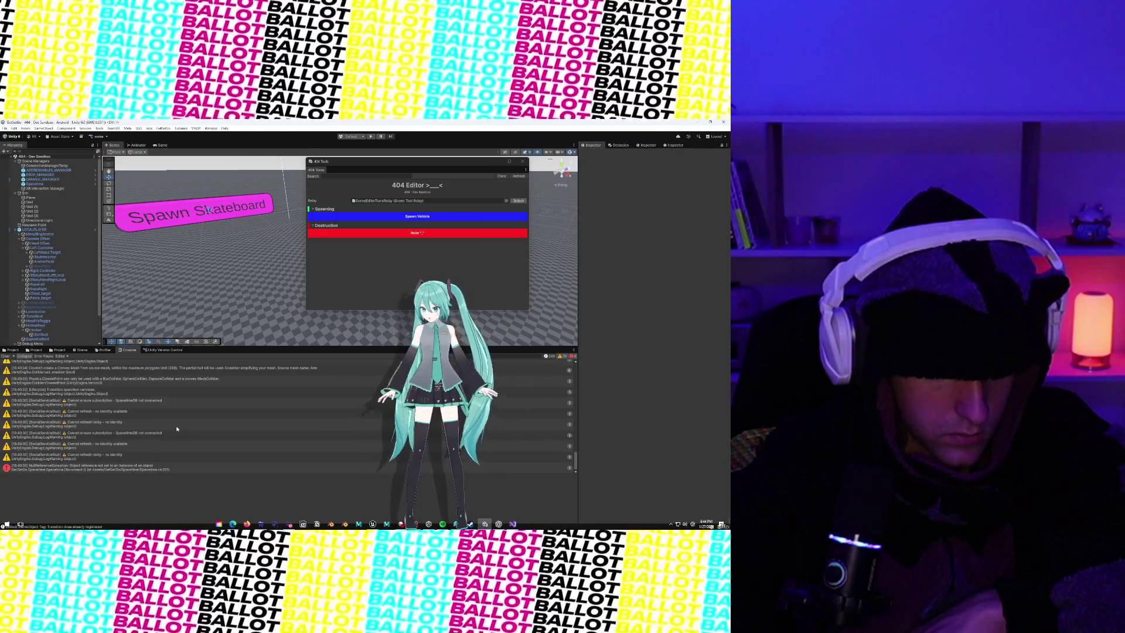
scroll(177, 430, up, 2)
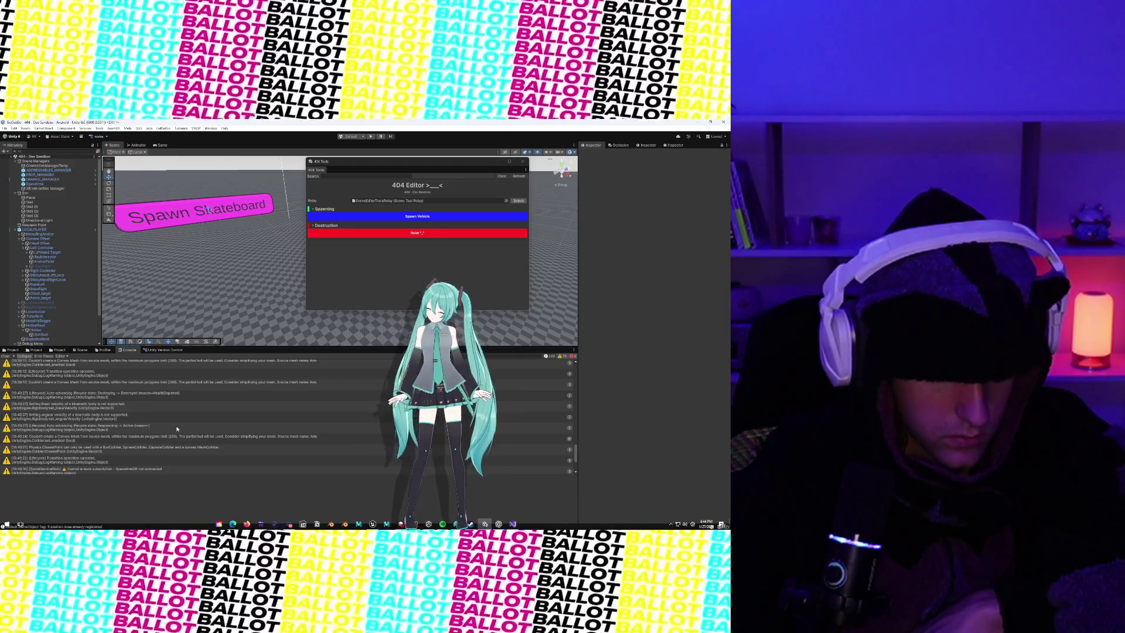
Step: Scroll back through earlier log entries and read the DAMAGE_MANAGER warning's message
scroll(177, 429, up, 2)
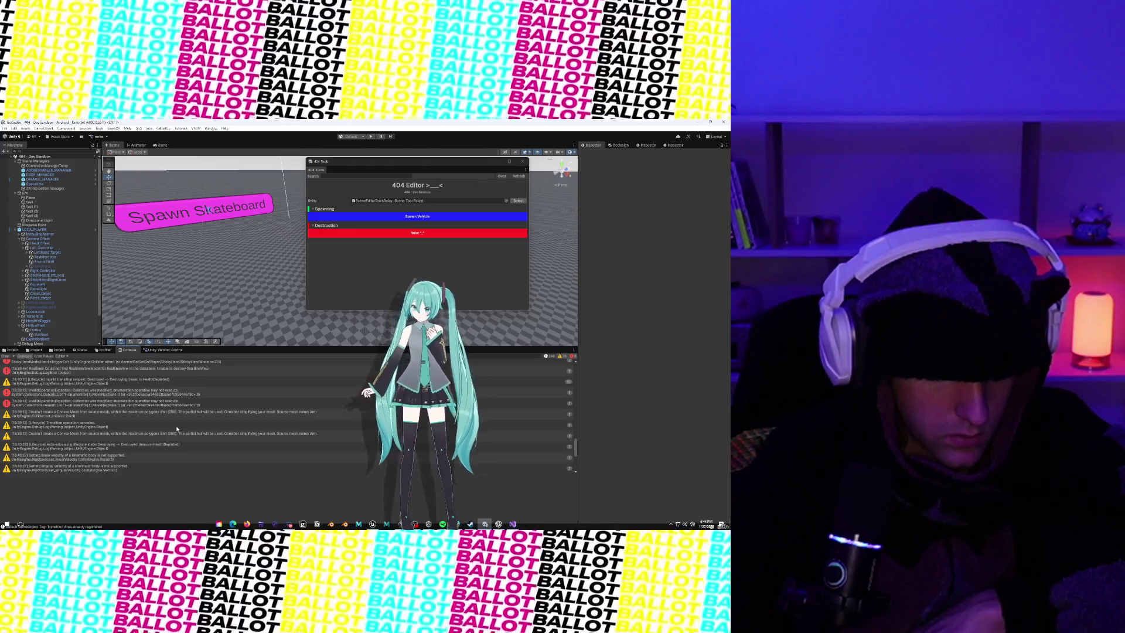
scroll(177, 430, up, 2)
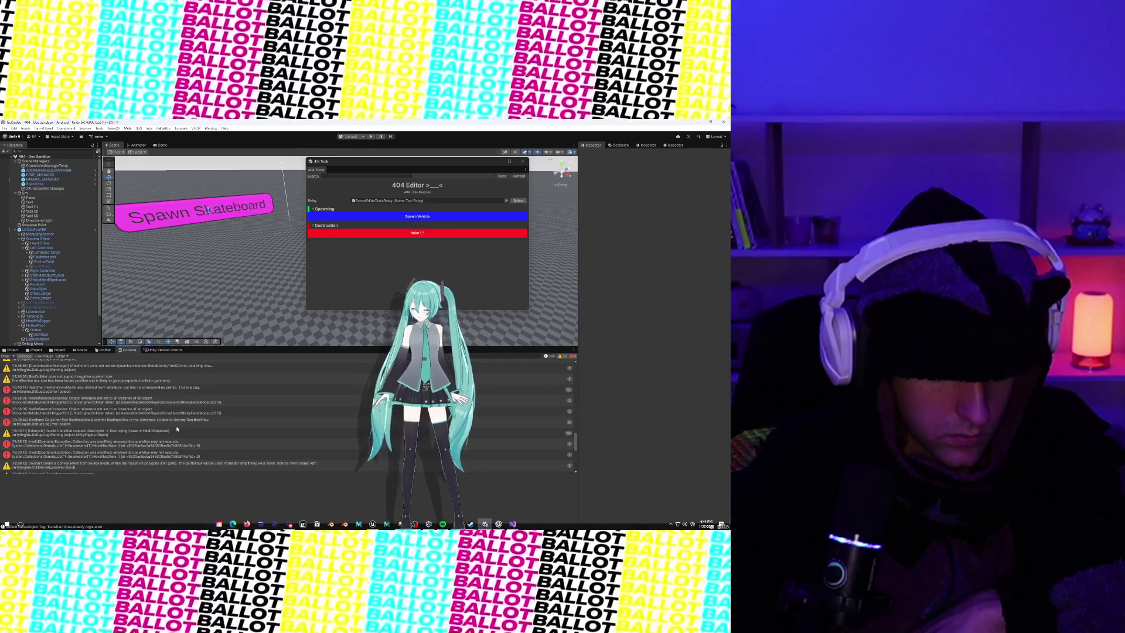
scroll(177, 430, up, 1)
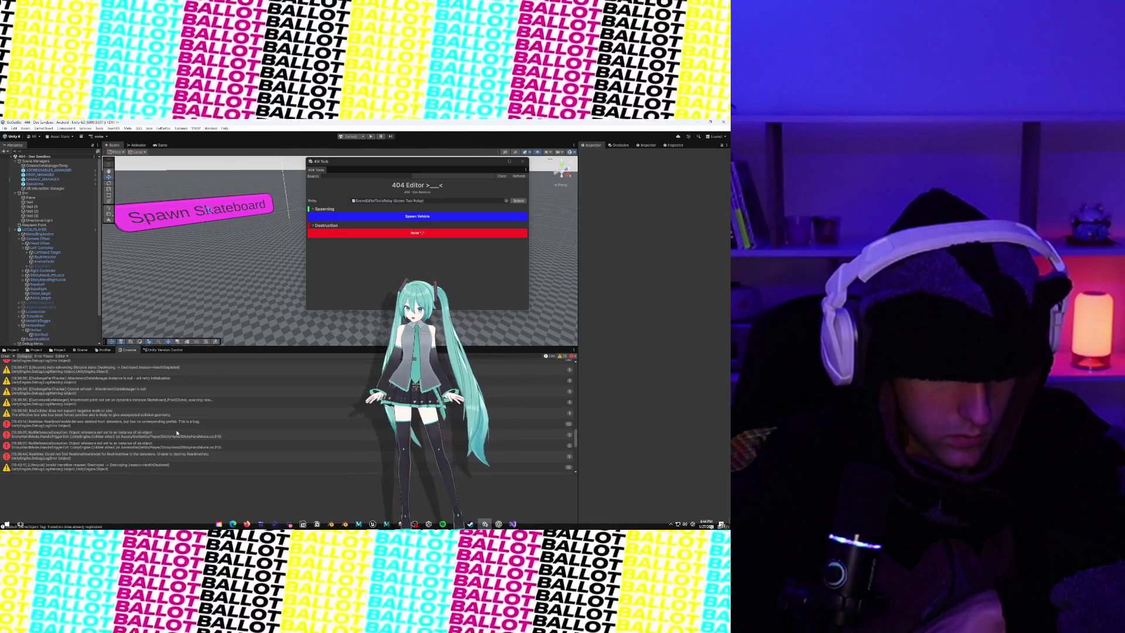
scroll(178, 432, up, 1)
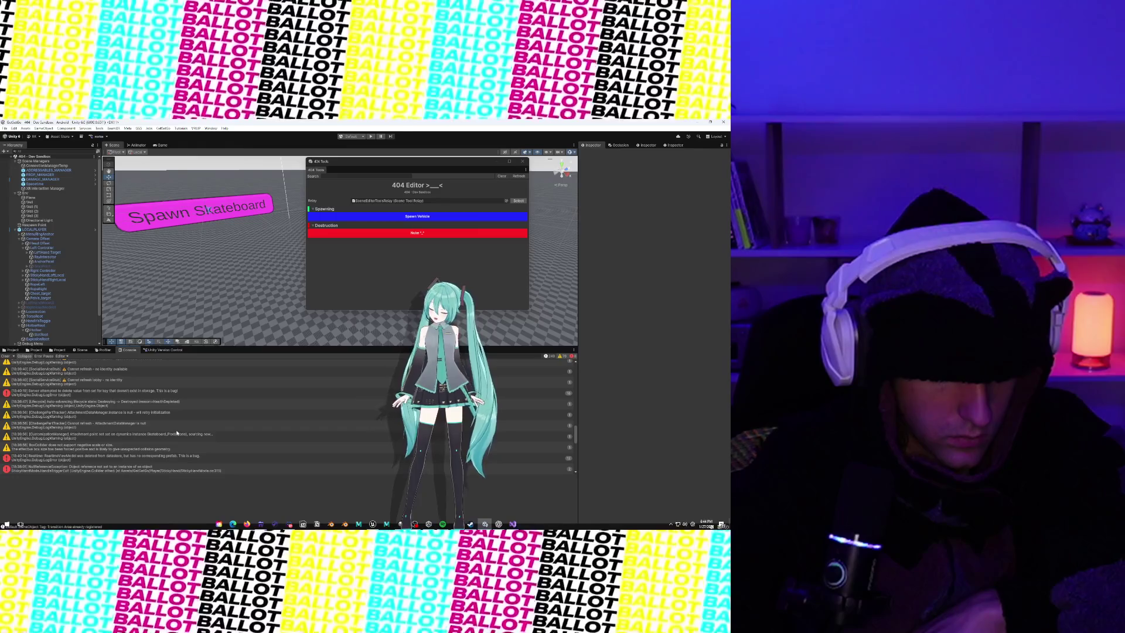
scroll(170, 416, up, 5)
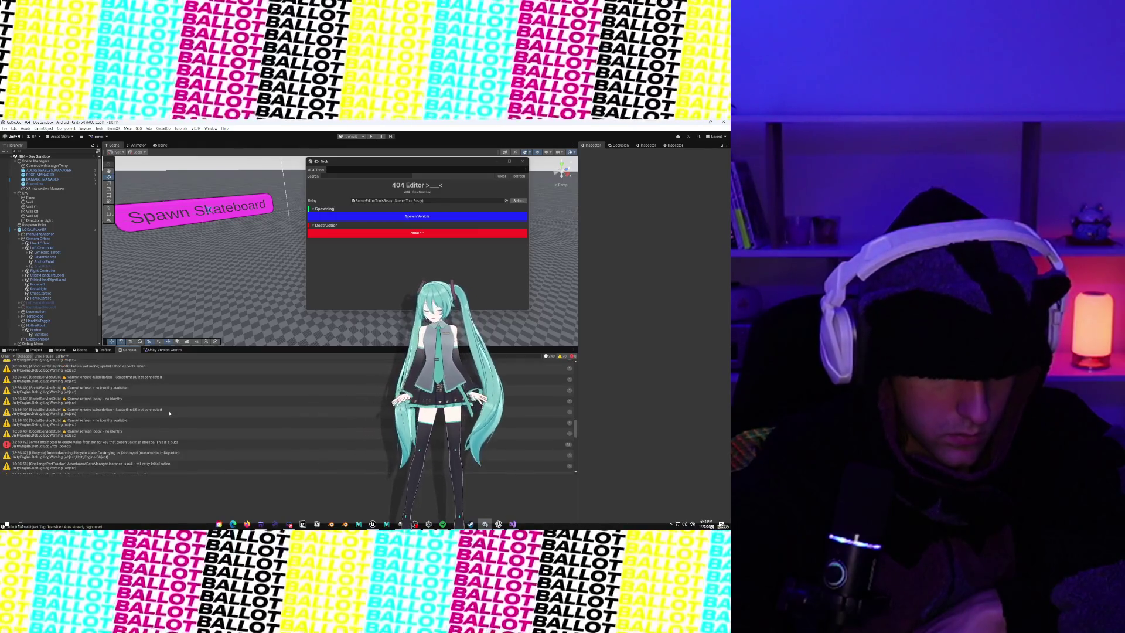
scroll(169, 413, up, 5)
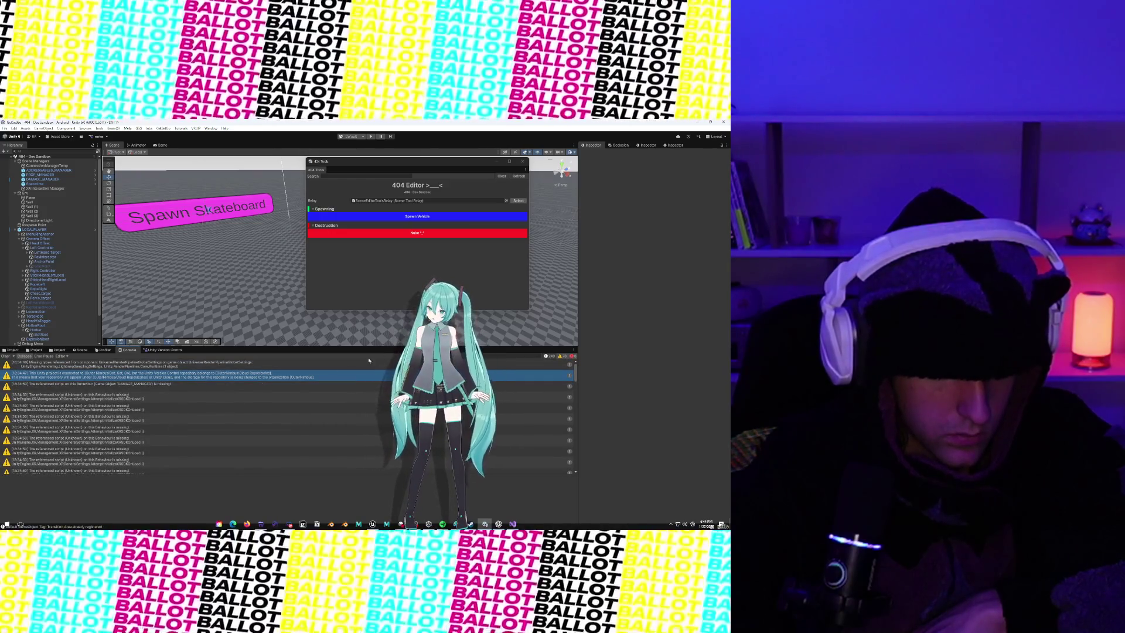
click(168, 386)
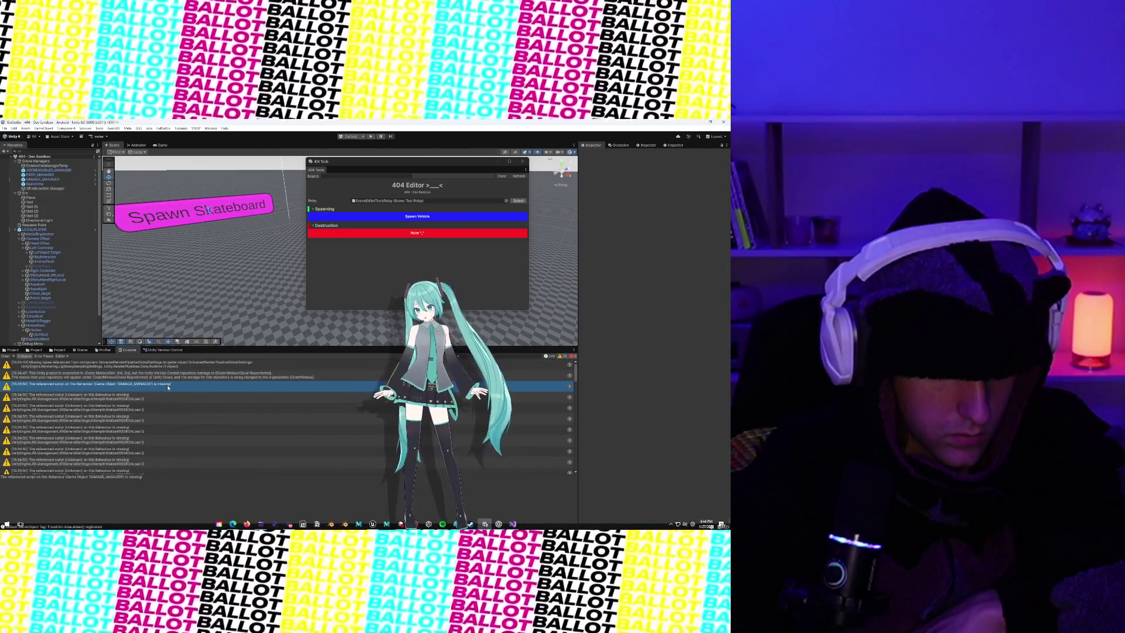
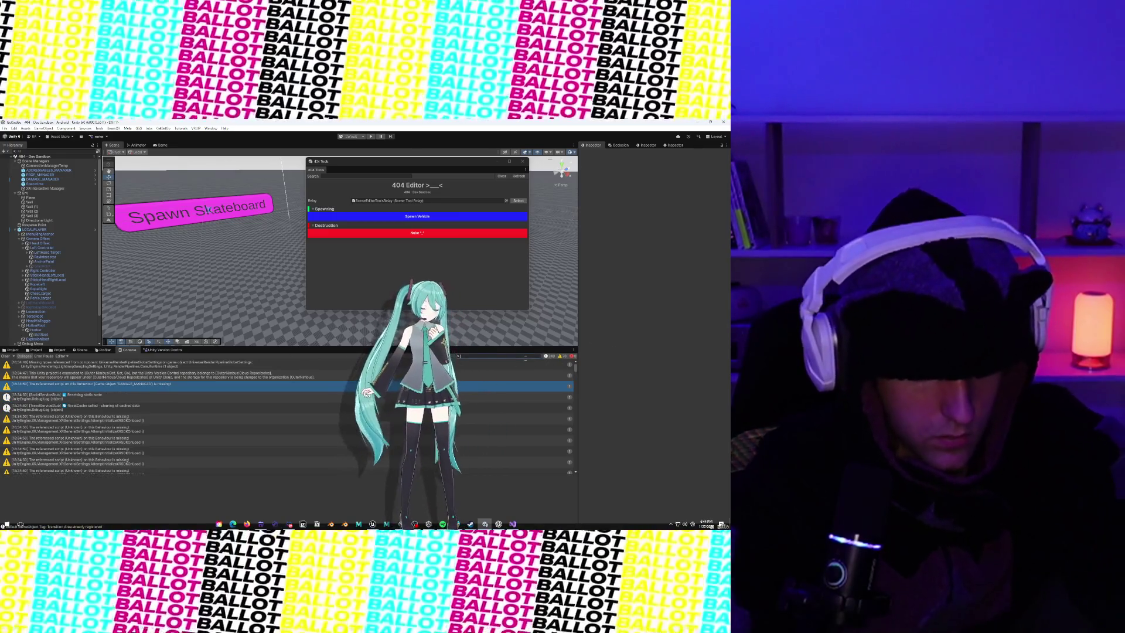
Step: Filter the Console to VehicleInteractionSystem messages and toggle info messages off and back on
text(vehicle)
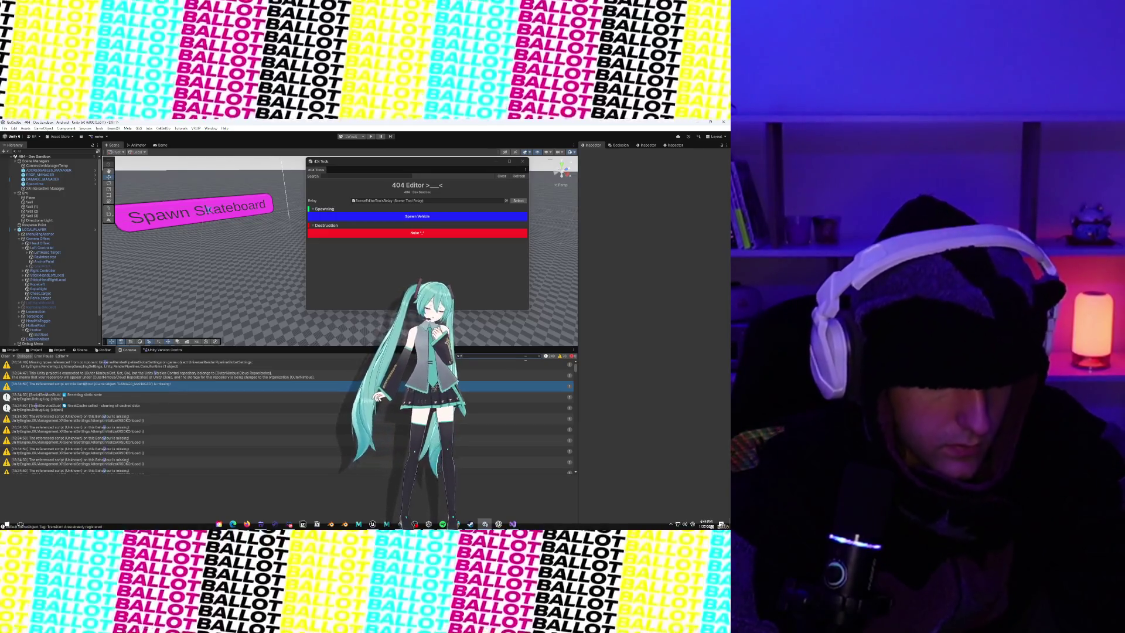
text(onSs)
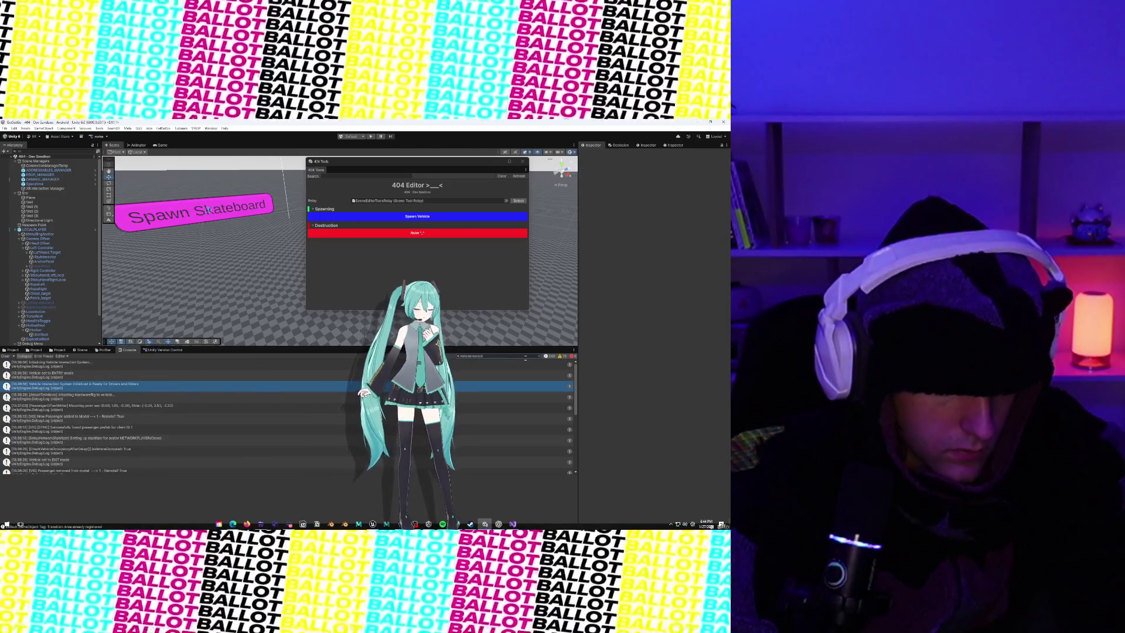
key(BackSpace)
text(ystem)
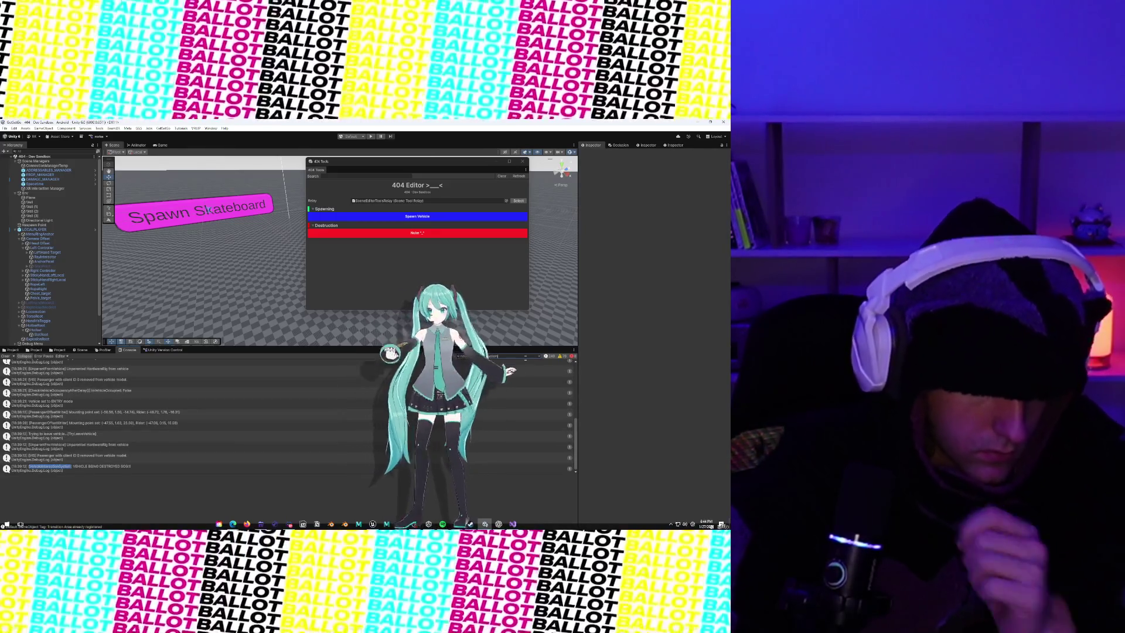
click(228, 457)
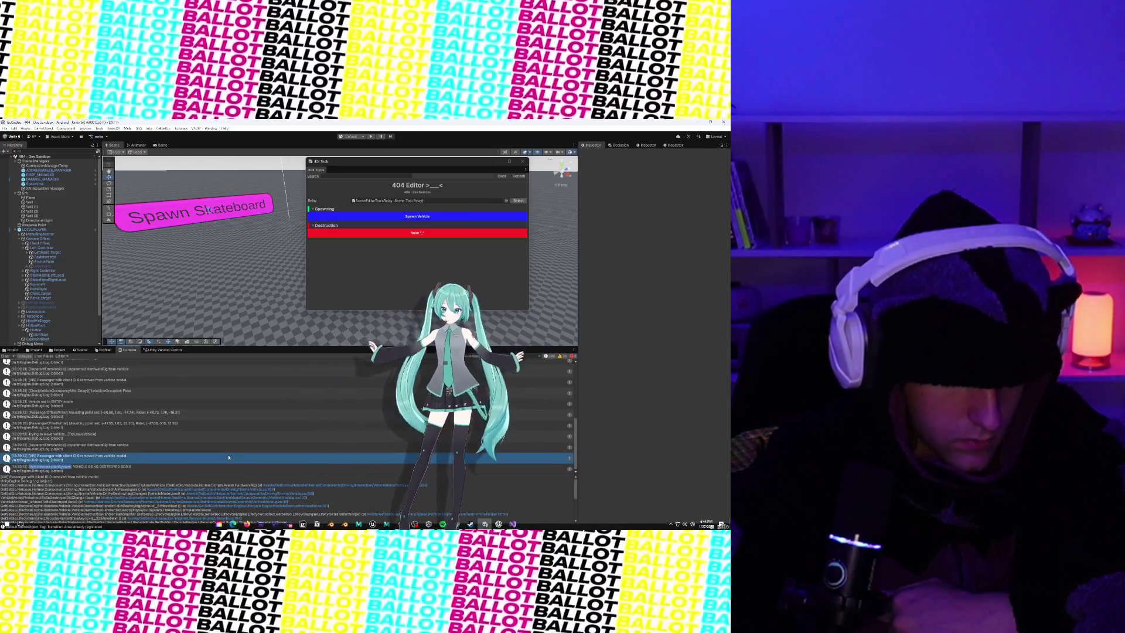
click(553, 356)
click(552, 356)
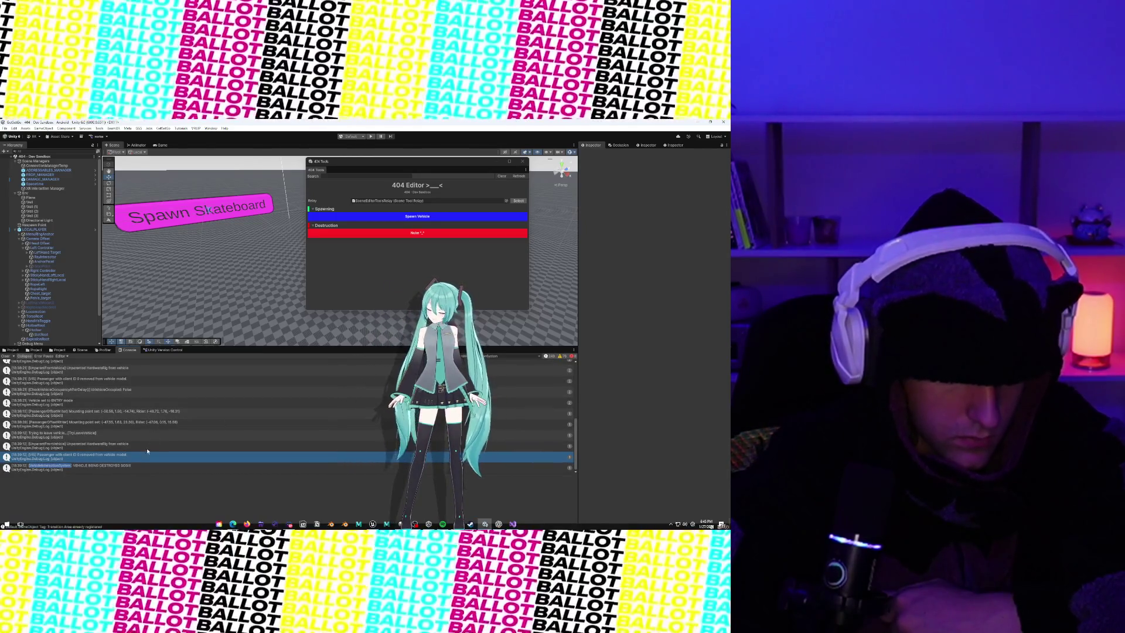
Step: Open the 'Mounting point set' log entry's source in Visual Studio, then return to Unity
scroll(157, 441, up, 2)
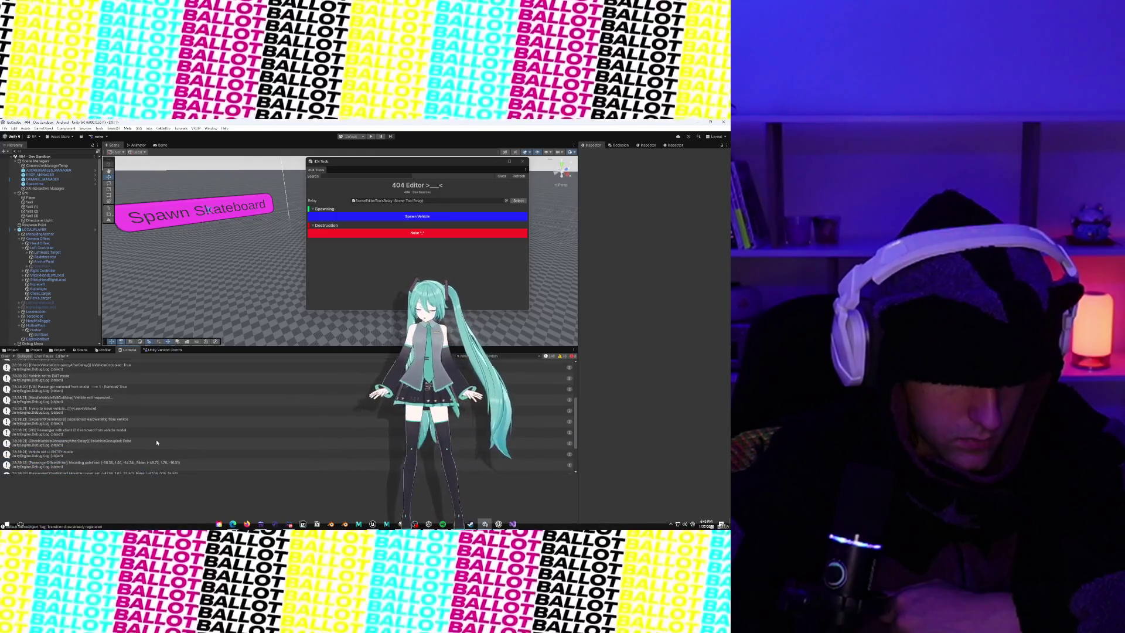
scroll(157, 442, up, 1)
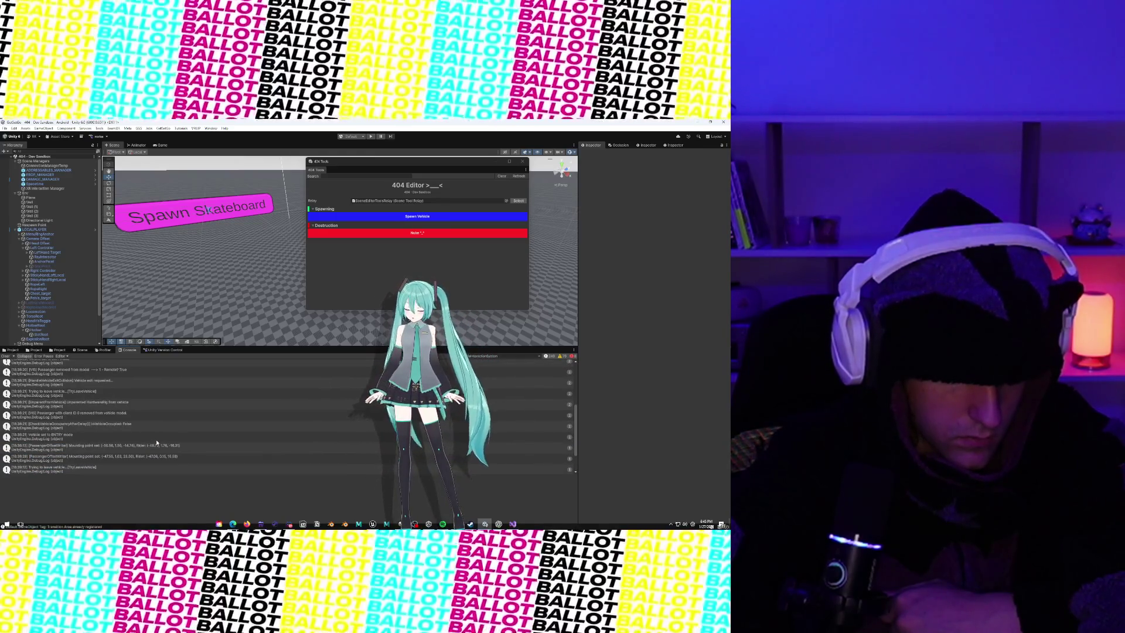
scroll(157, 443, up, 1)
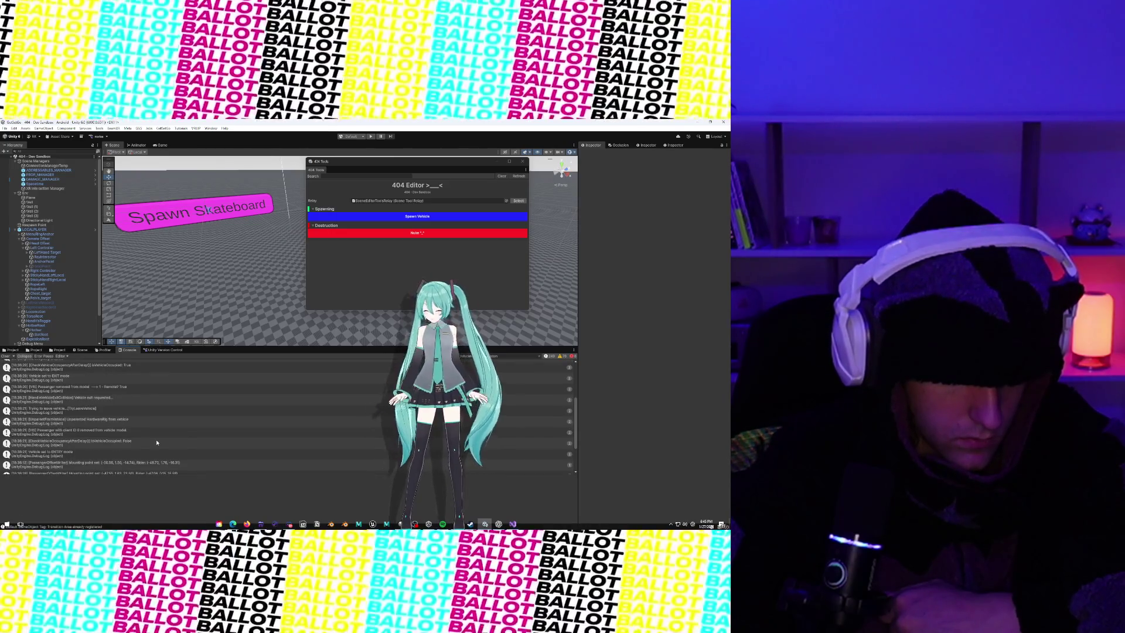
scroll(157, 443, up, 3)
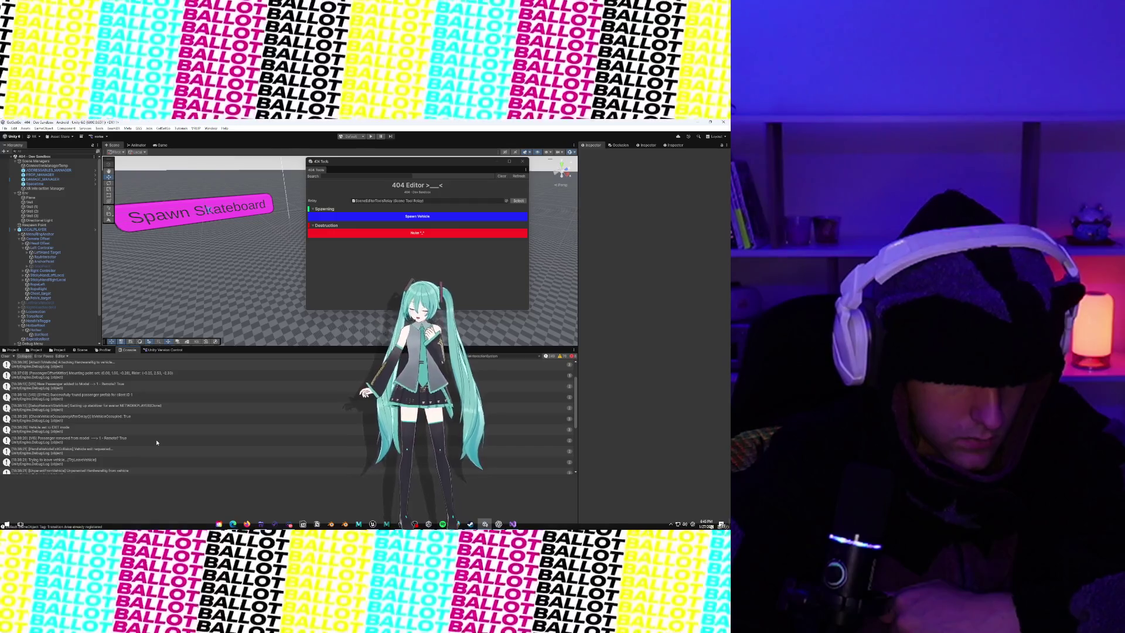
scroll(157, 443, up, 1)
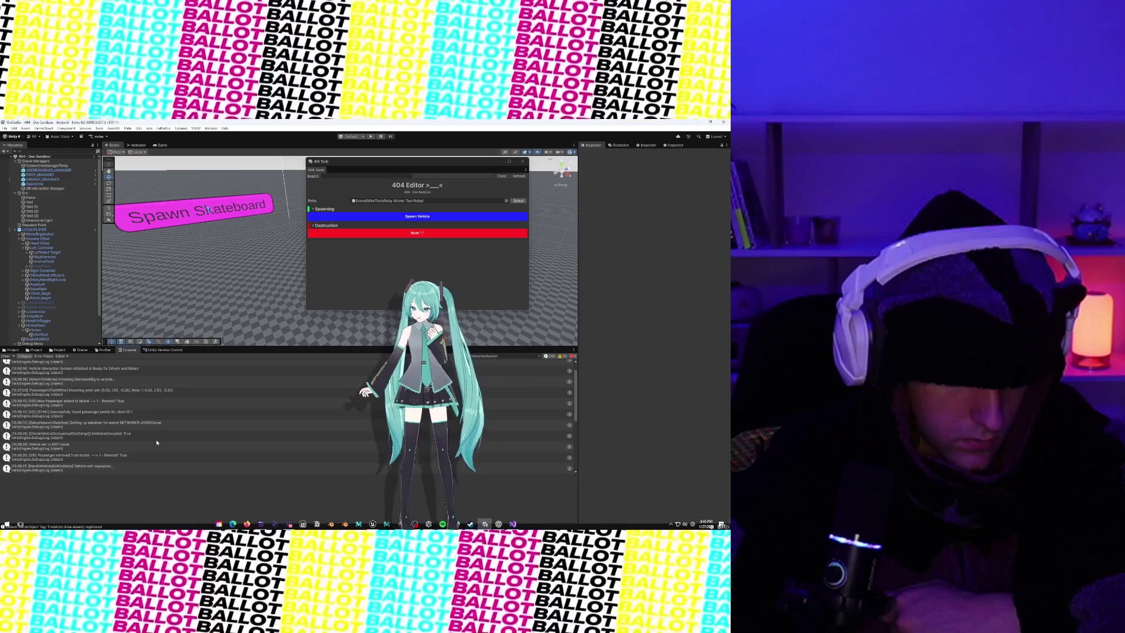
scroll(157, 442, up, 1)
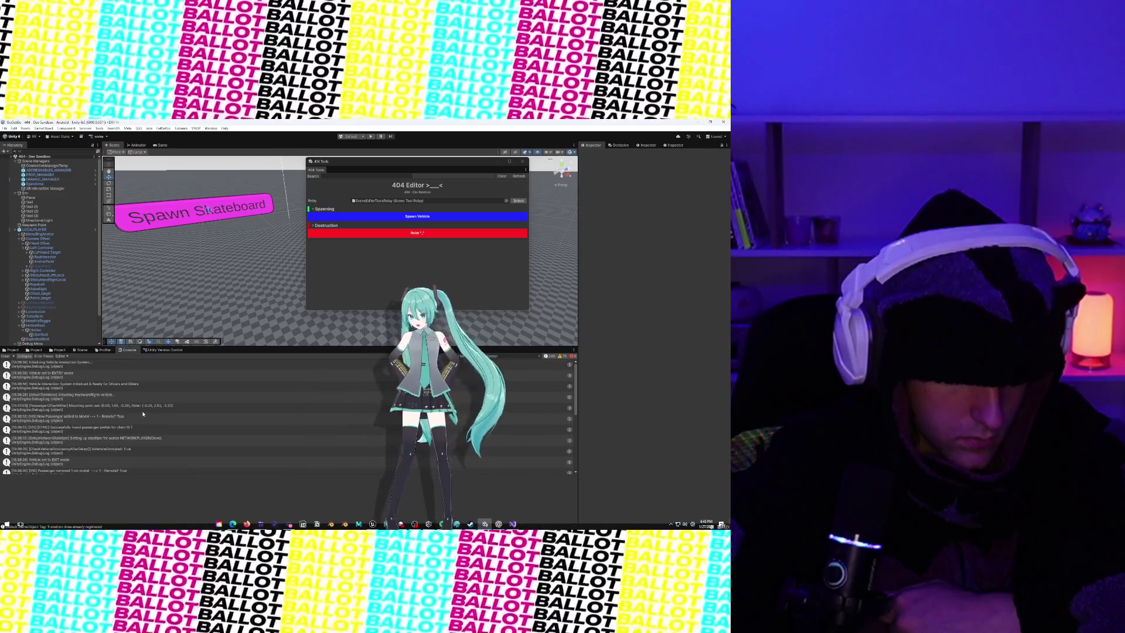
click(142, 412)
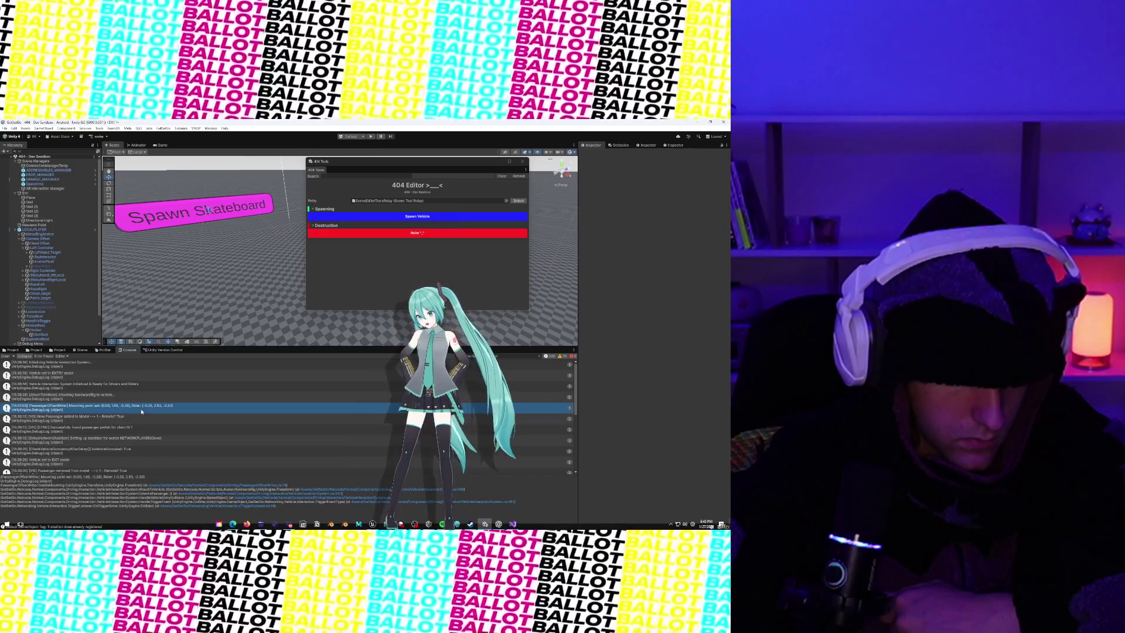
double_click(141, 412)
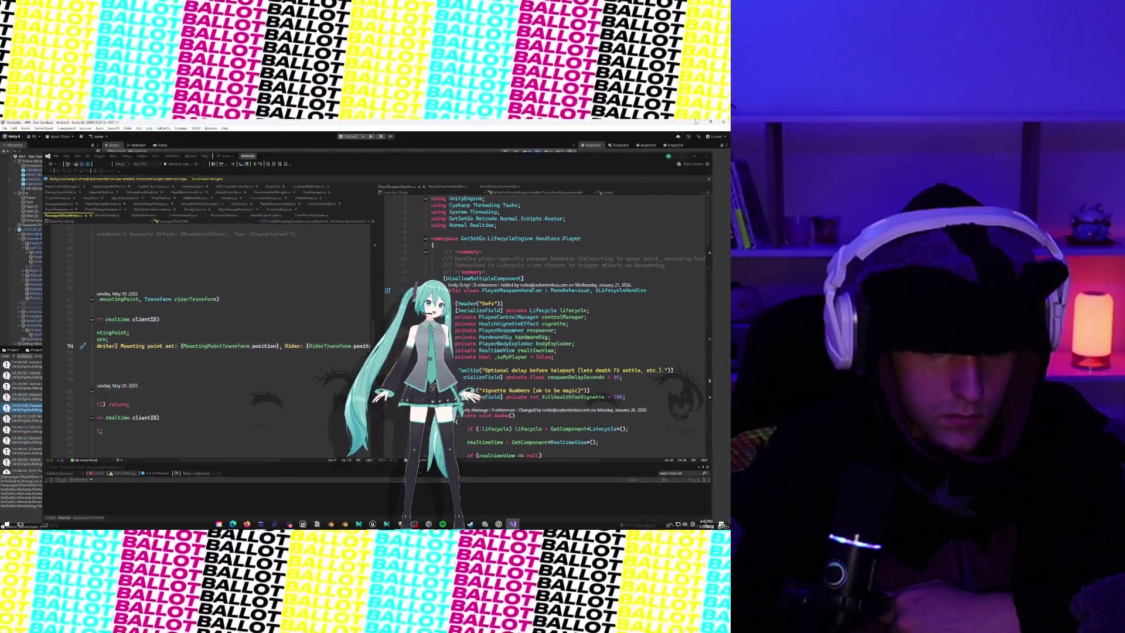
click(700, 123)
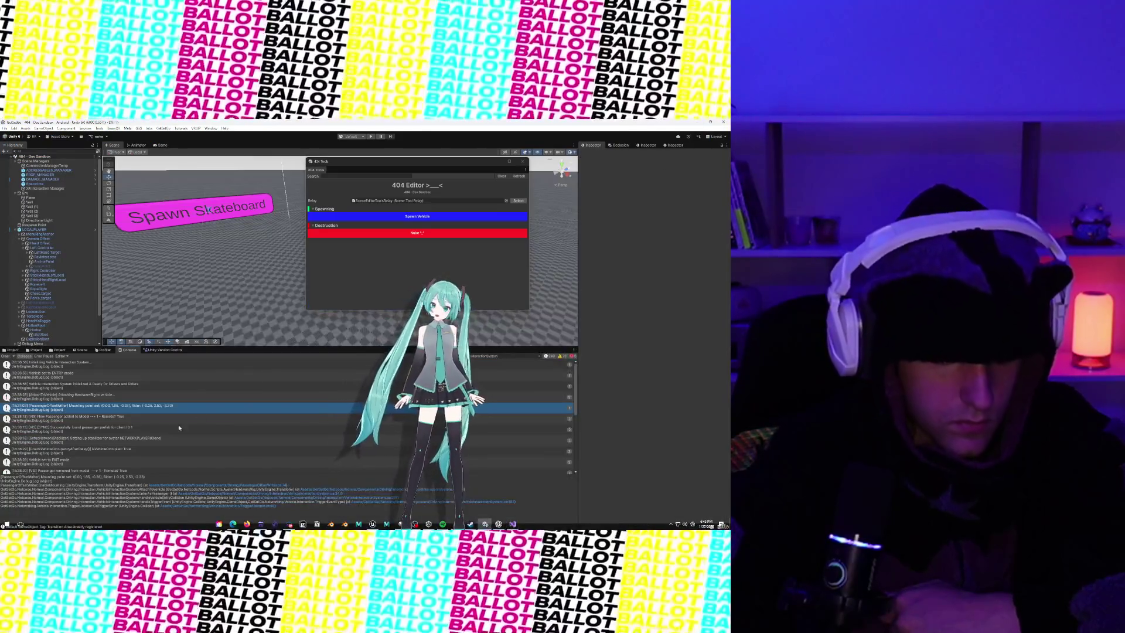
Step: Read the stack traces from the ENTRY mode entry through the CheckVehicleOccupancyAfterDelay entry
scroll(109, 427, up, 1)
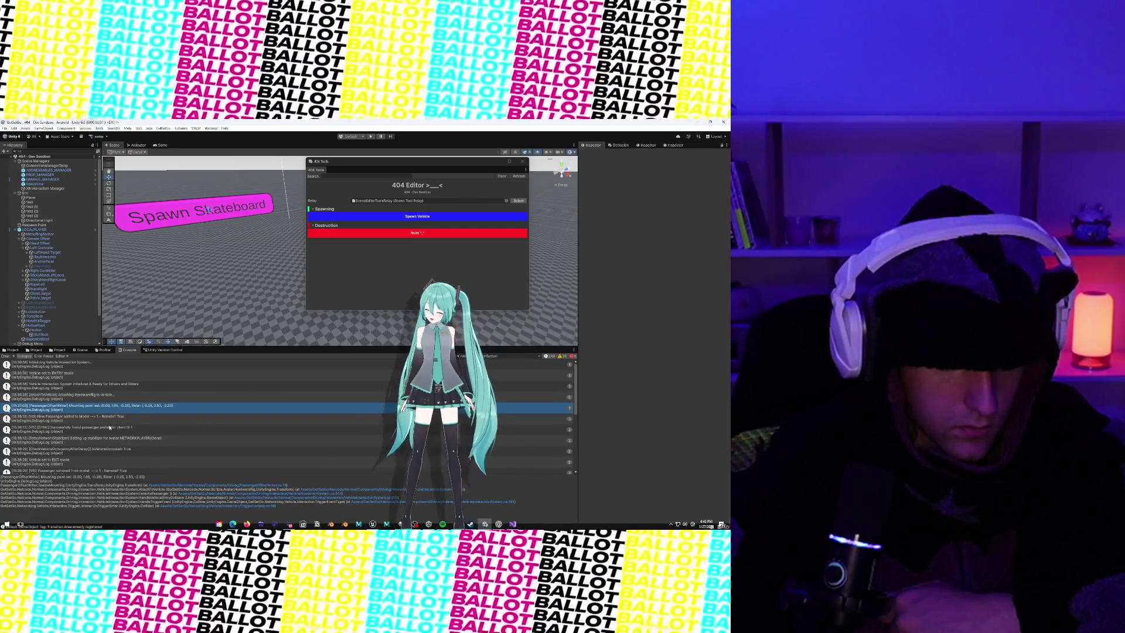
click(98, 379)
click(97, 386)
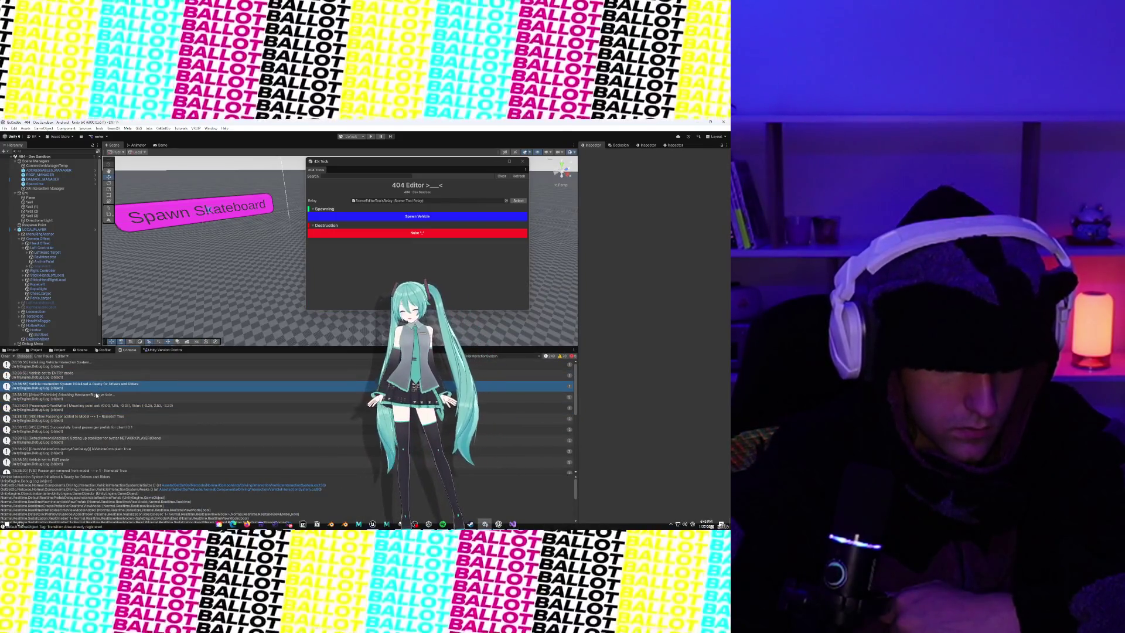
click(98, 396)
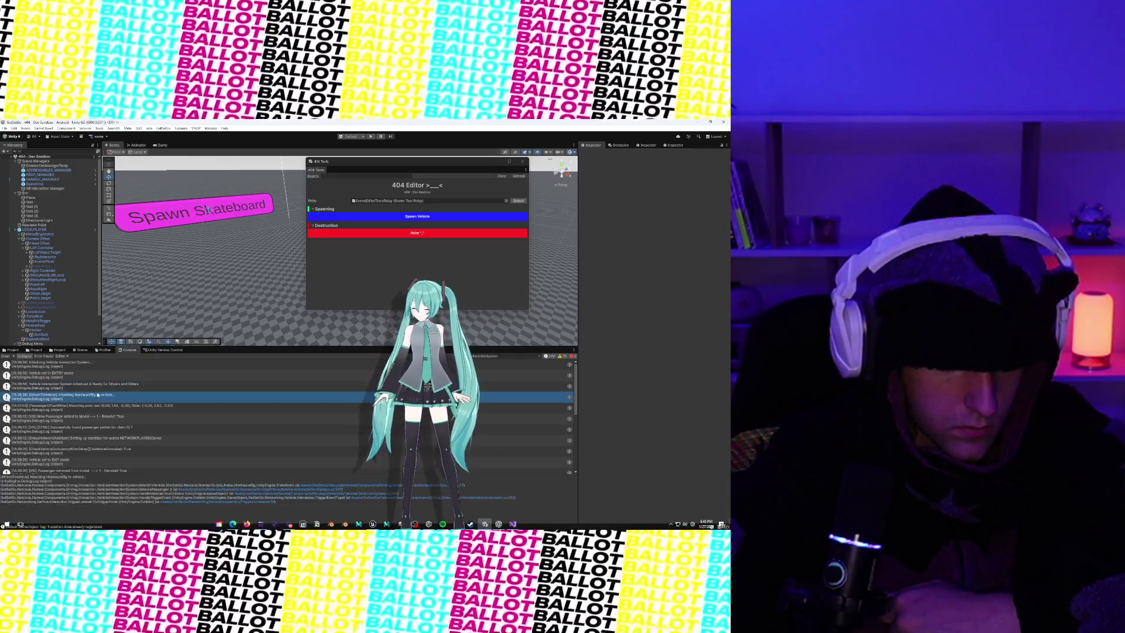
click(99, 407)
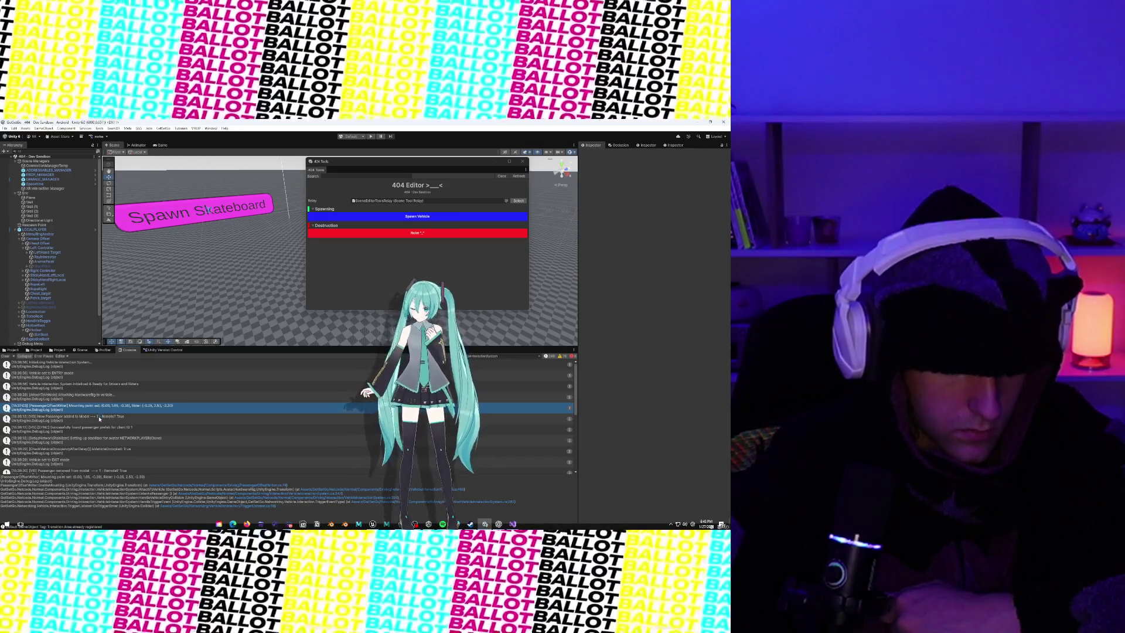
click(99, 418)
click(101, 429)
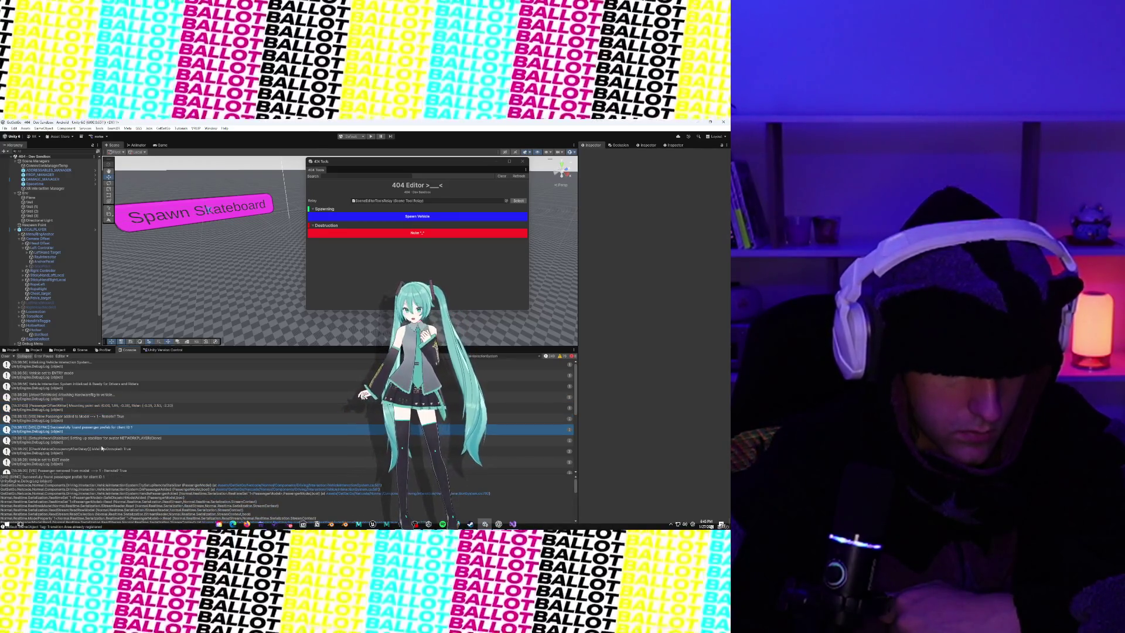
click(102, 448)
scroll(97, 434, down, 2)
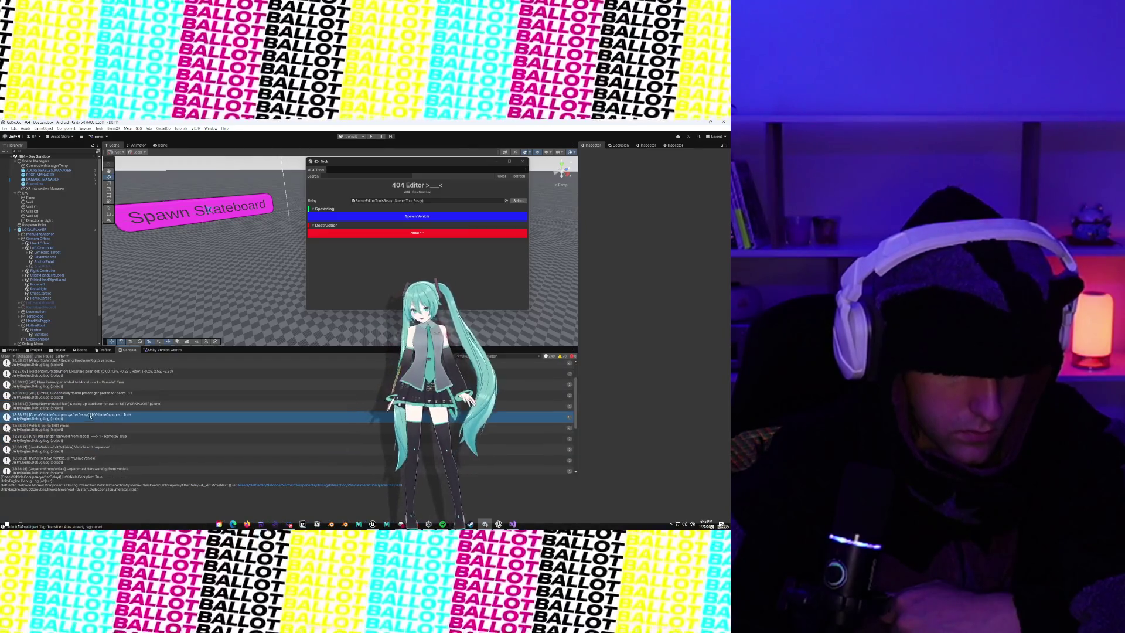
Step: Compare the passenger-removed, unparent and two mounting-point traces, then show the _Dev prefabs folder
click(88, 427)
scroll(88, 410, down, 2)
click(87, 387)
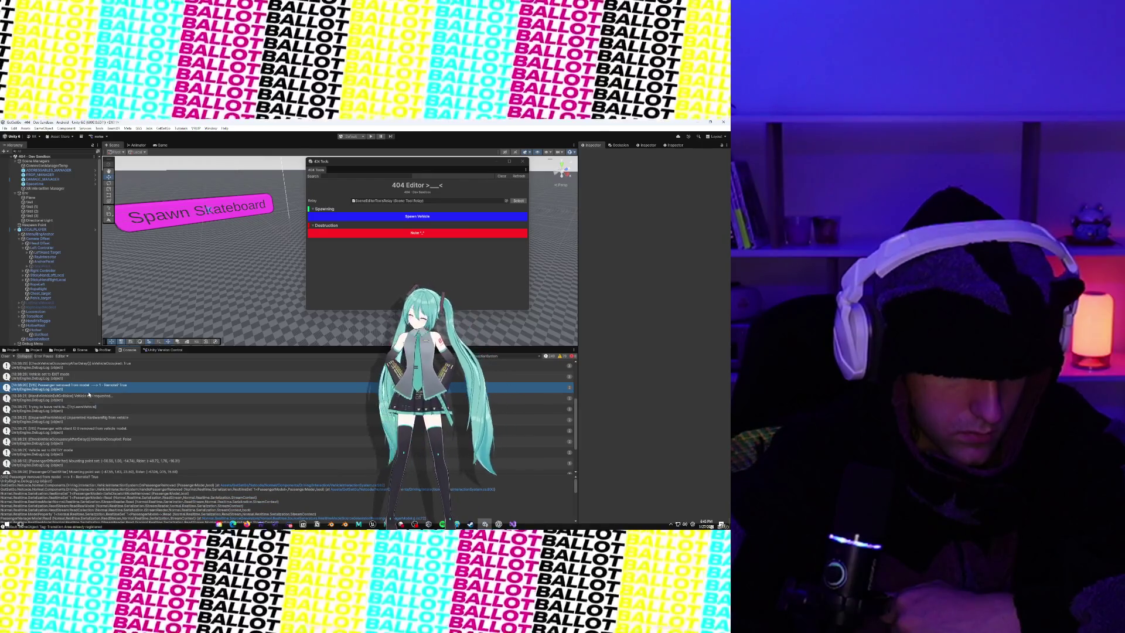
key(Down)
key(Down)
key(Down)
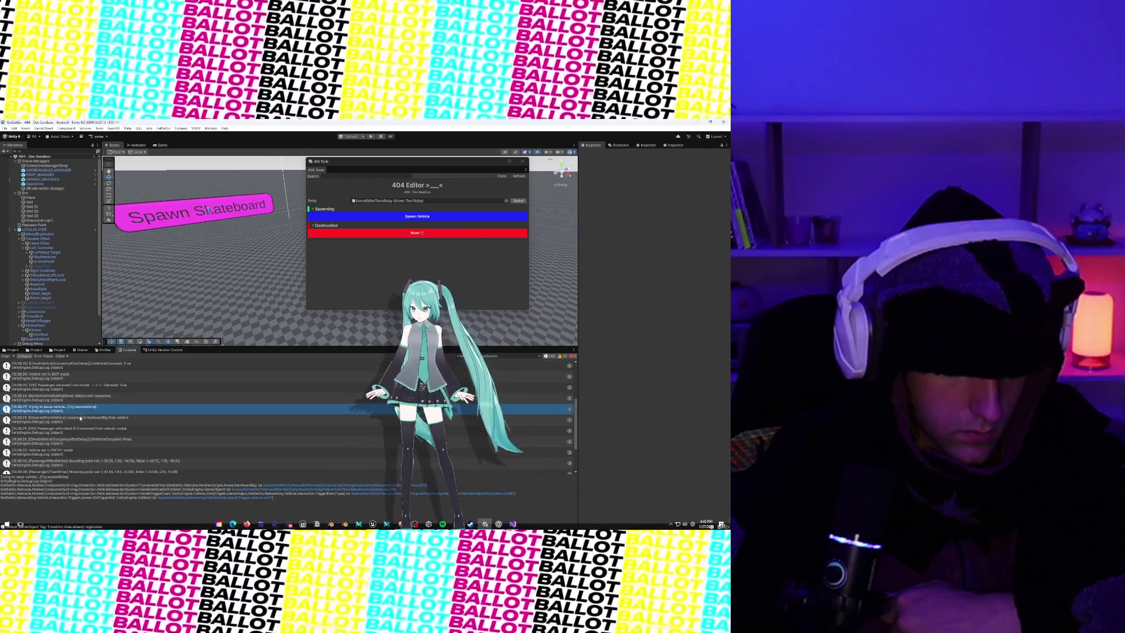
scroll(80, 412, down, 2)
click(80, 413)
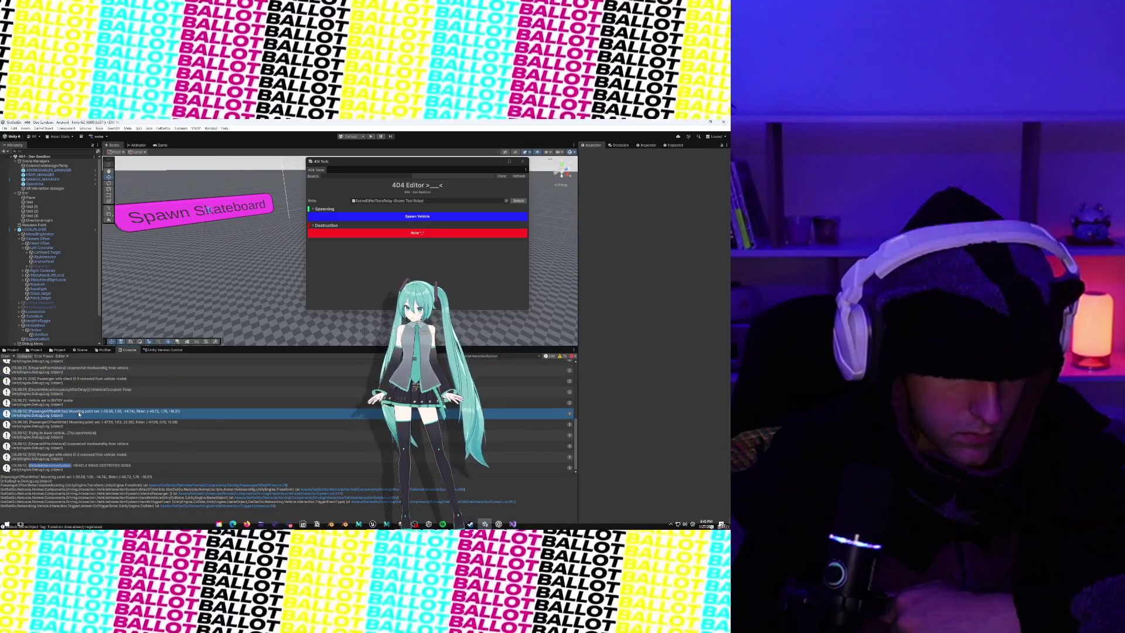
click(80, 424)
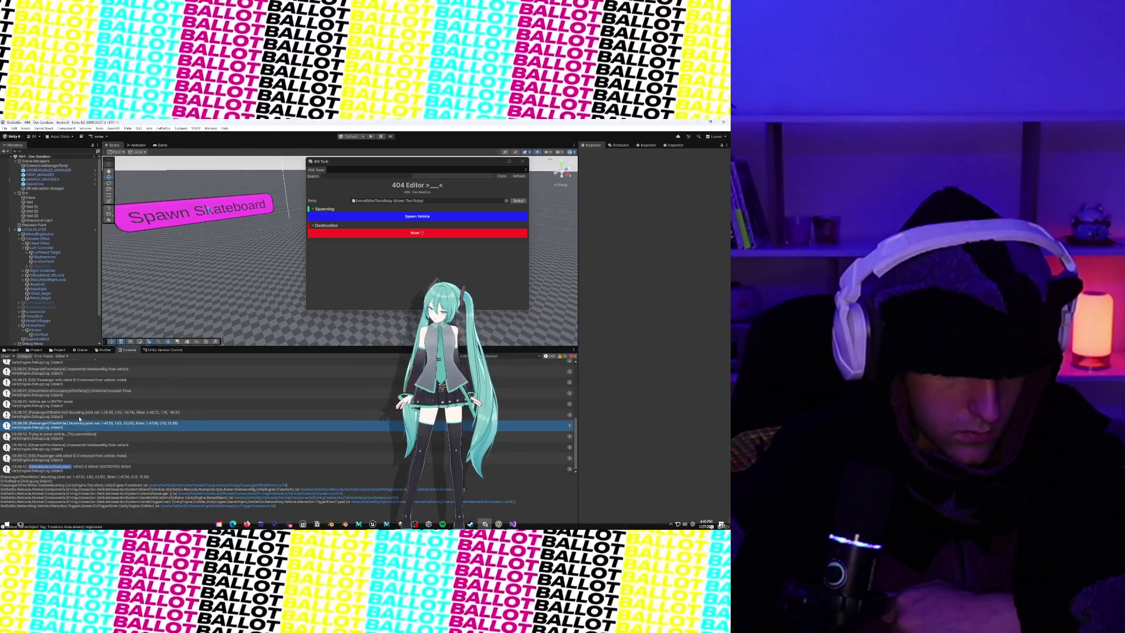
click(79, 412)
scroll(27, 343, down, 2)
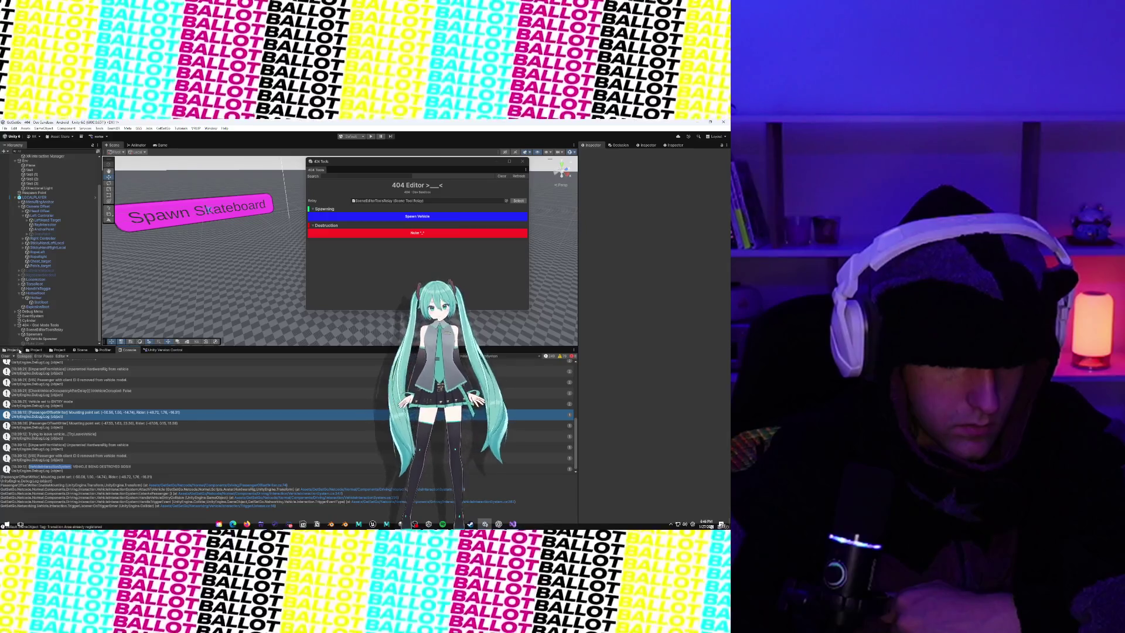
click(30, 349)
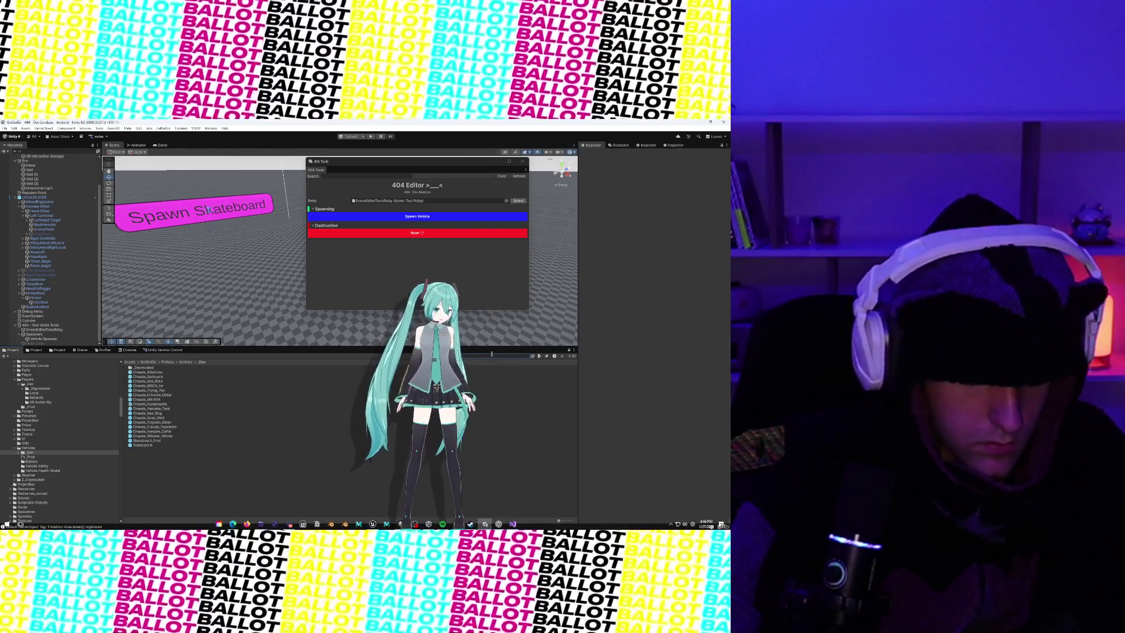
Step: Open the Skateboard_Prod prefab for editing and frame the skateboard deck
click(156, 441)
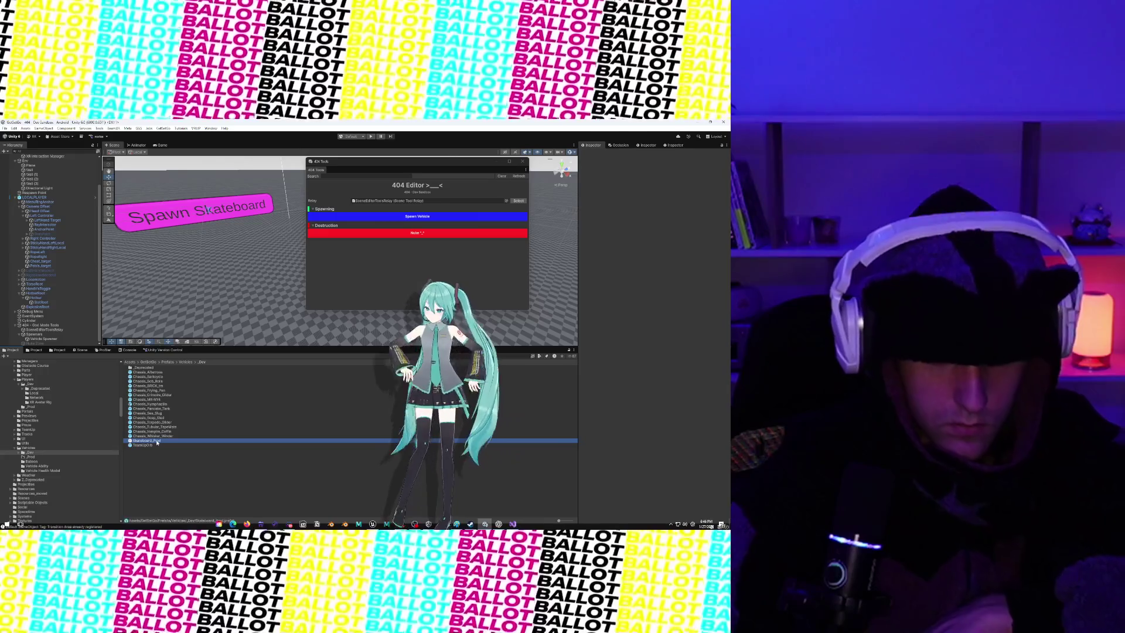
double_click(156, 441)
key(f)
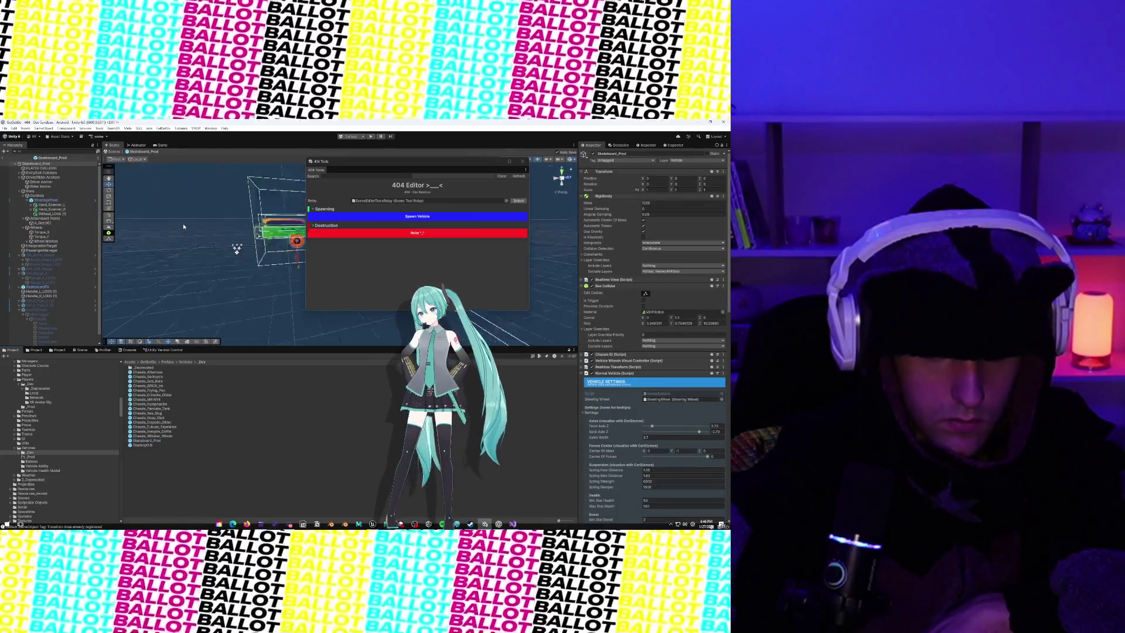
scroll(197, 251, up, 3)
scroll(197, 251, down, 5)
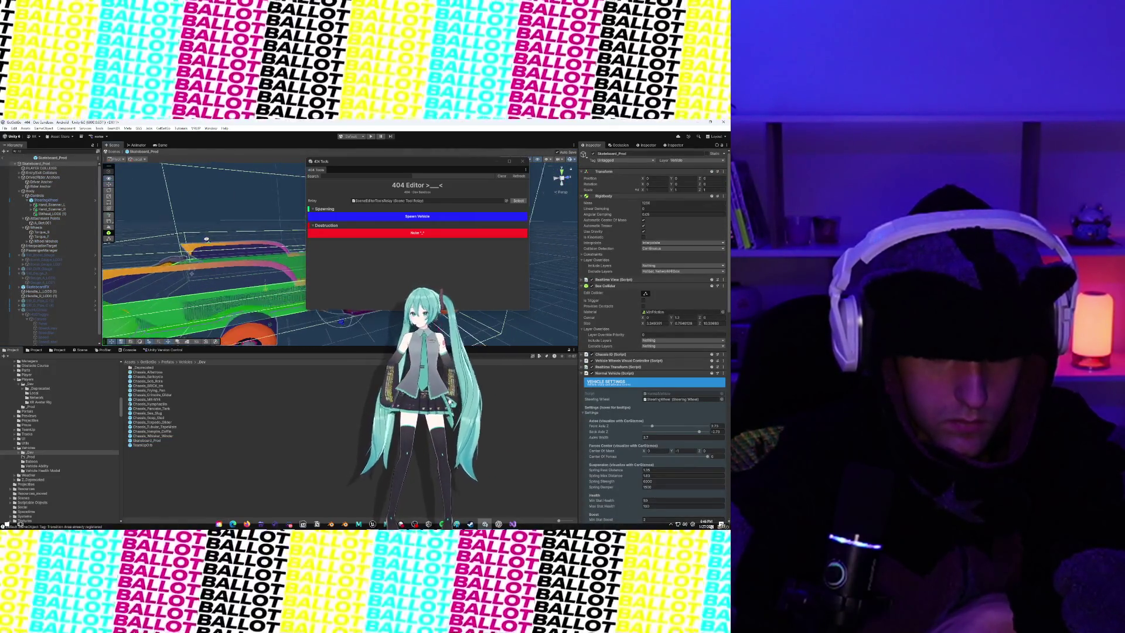
Step: Move the 404 Tools panel aside, collapse Driver/Rider Anchors and Body, and select PassengerManager
mouse_move(407, 163)
mouse_down()
mouse_move(135, 403)
mouse_move(174, 378)
mouse_up()
key(f)
scroll(626, 312, down, 1)
scroll(626, 312, down, 10)
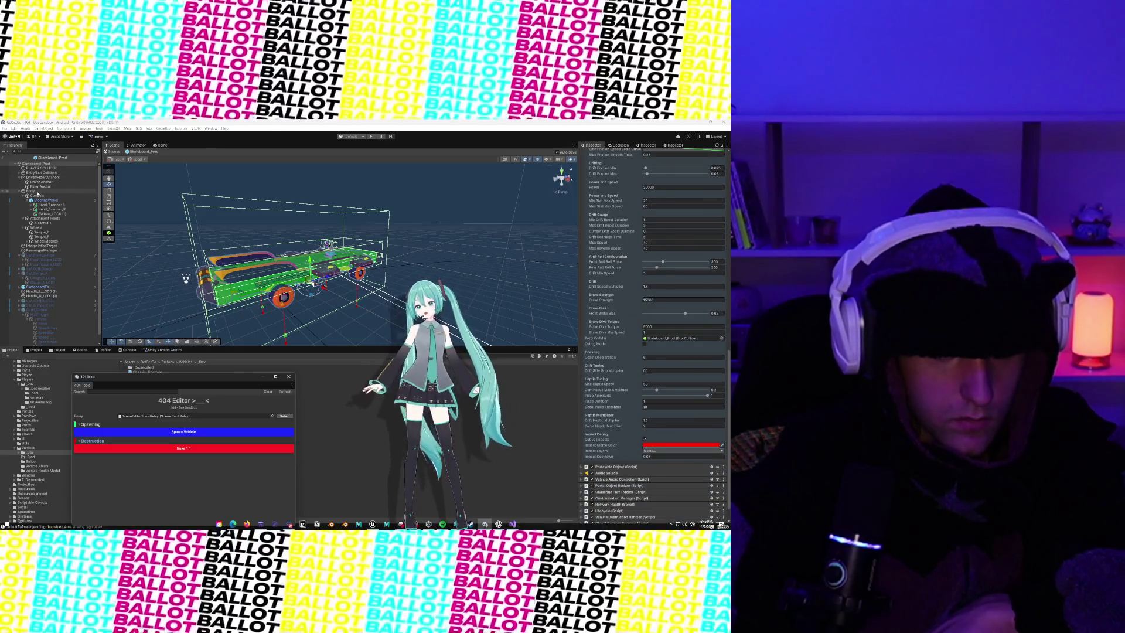
click(19, 177)
click(20, 182)
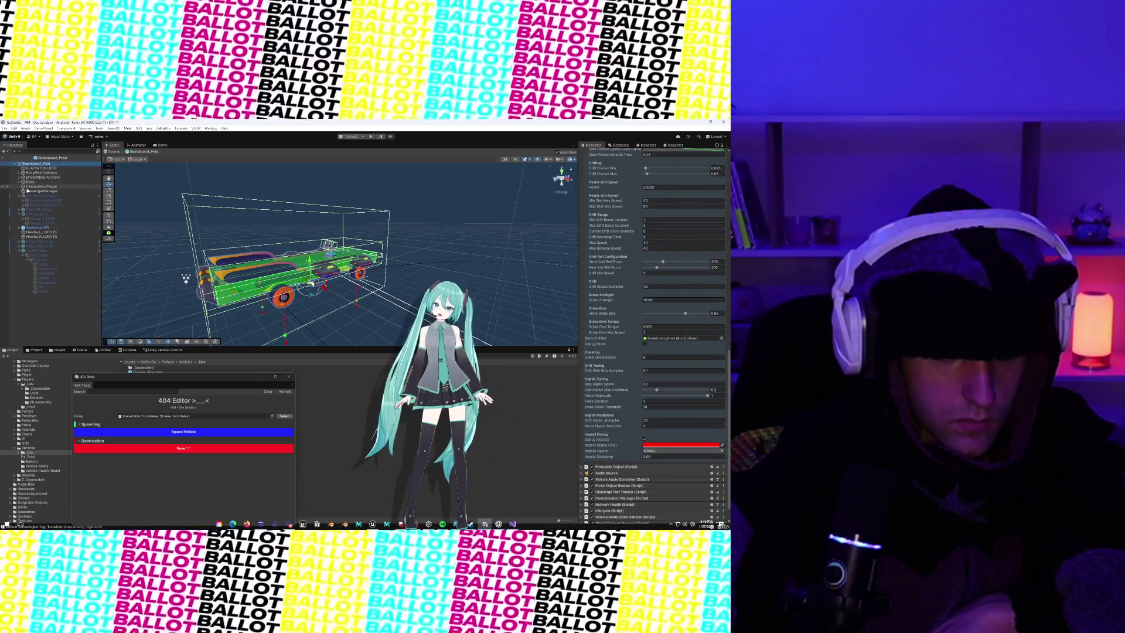
click(41, 191)
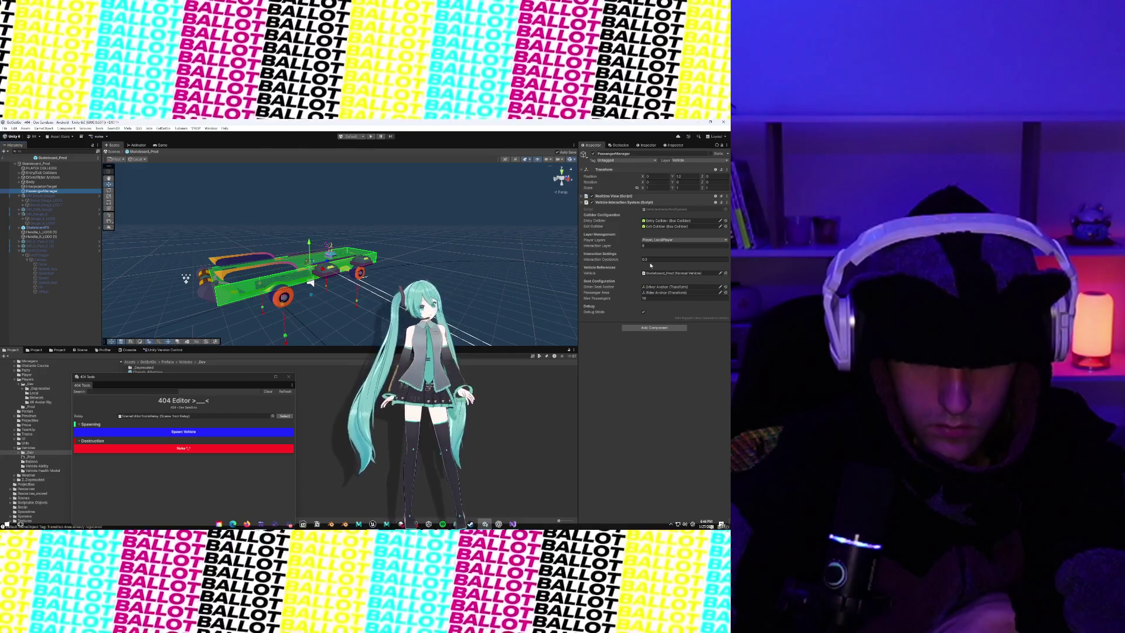
Step: Open the Vehicle Interaction System script via Edit Script, then remove that component from PassengerManager
click(583, 197)
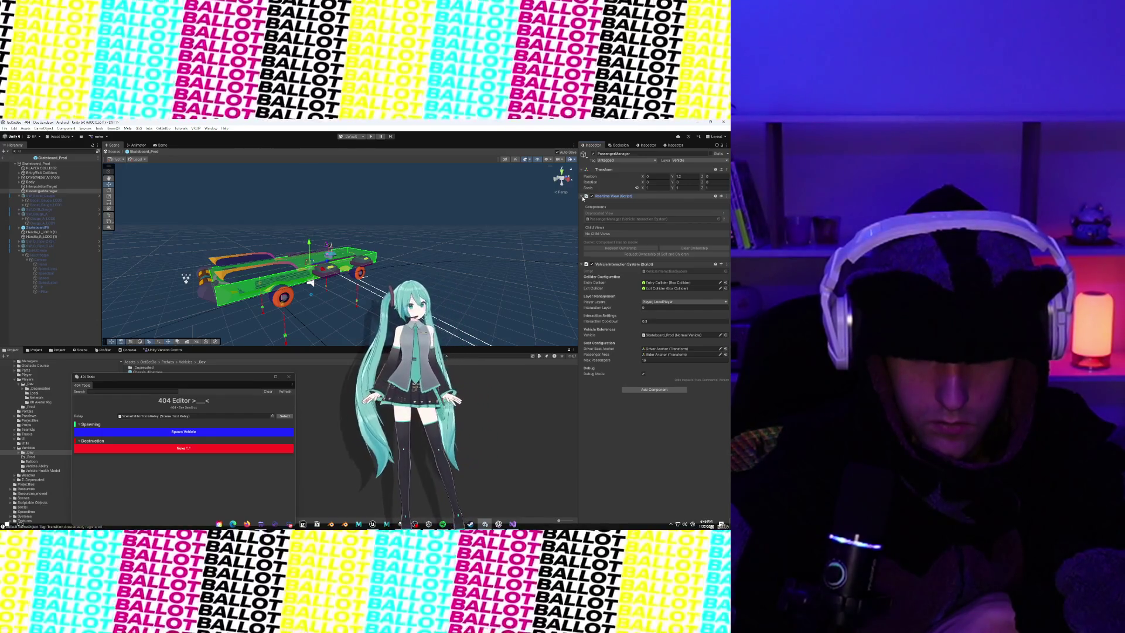
click(728, 265)
click(707, 348)
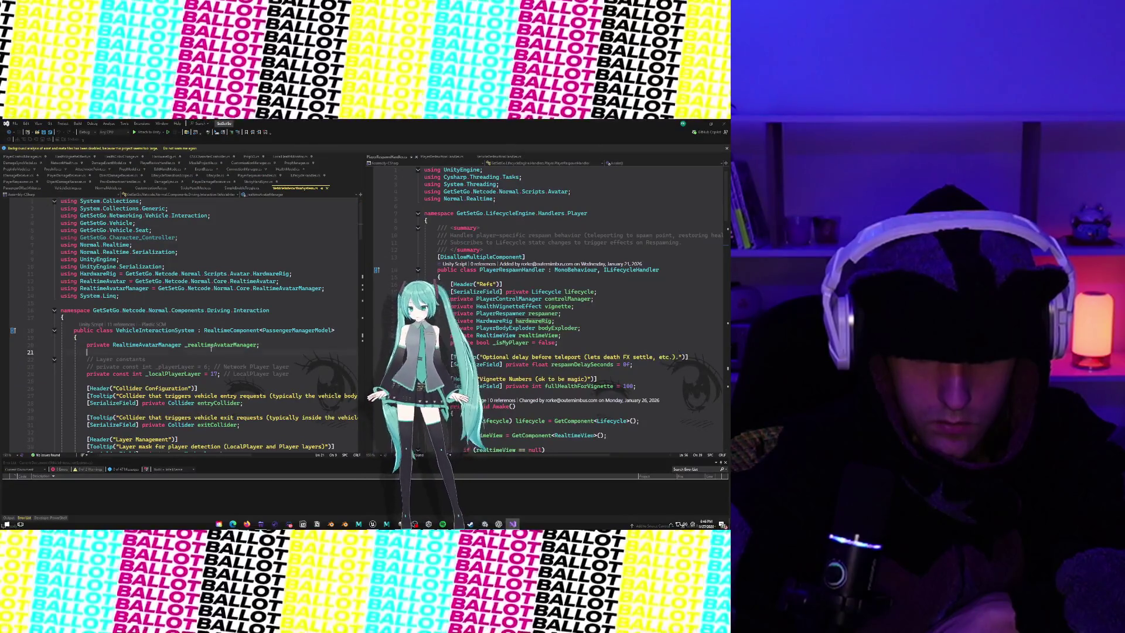
key(alt+Tab)
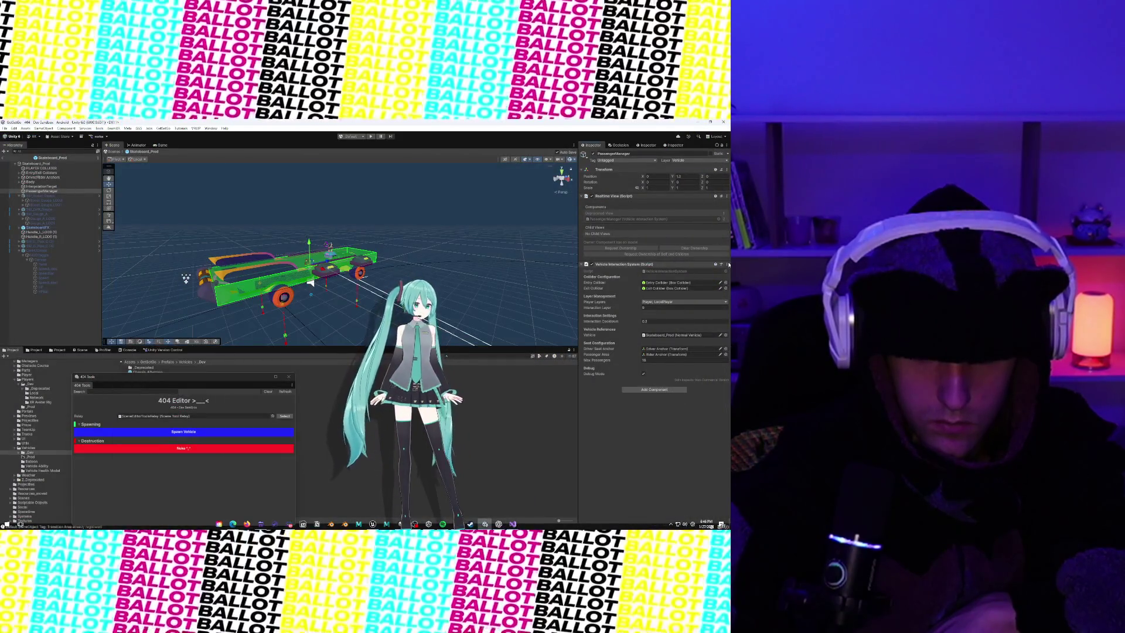
click(727, 265)
click(685, 292)
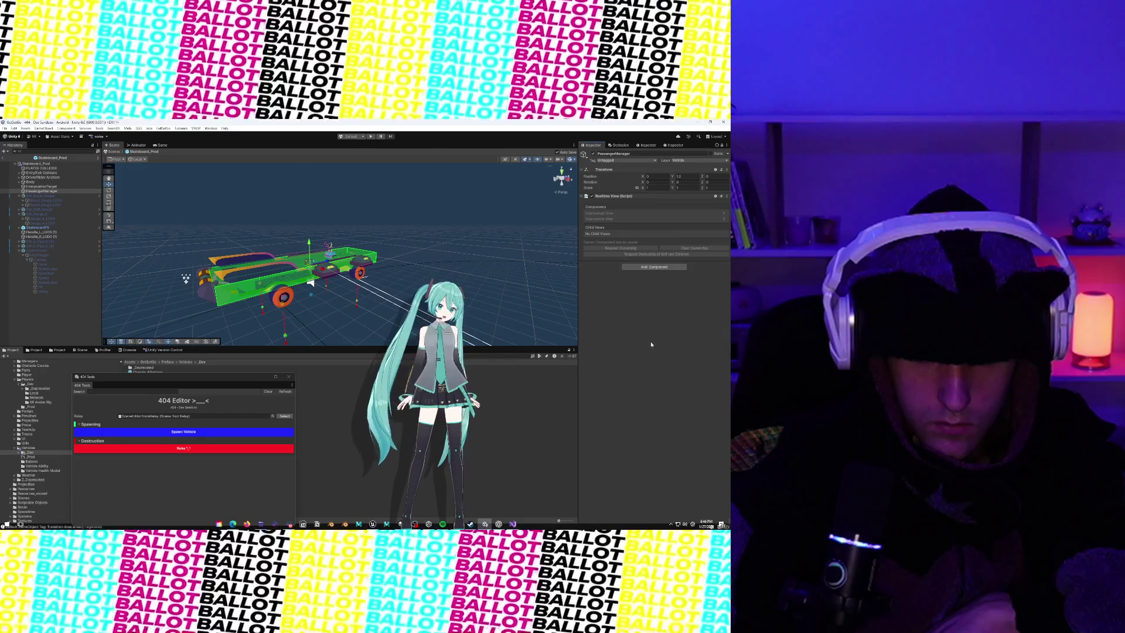
click(651, 267)
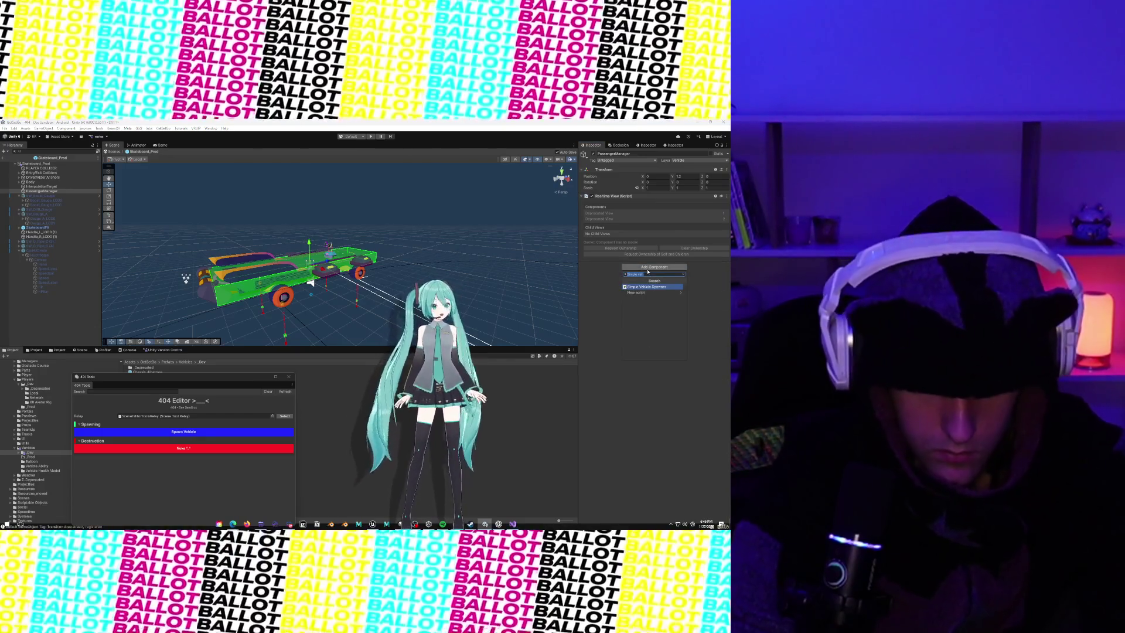
Step: Add a Vehicle Interaction System component to PassengerManager and ping its reference field's object
text(Vehicle Interaction)
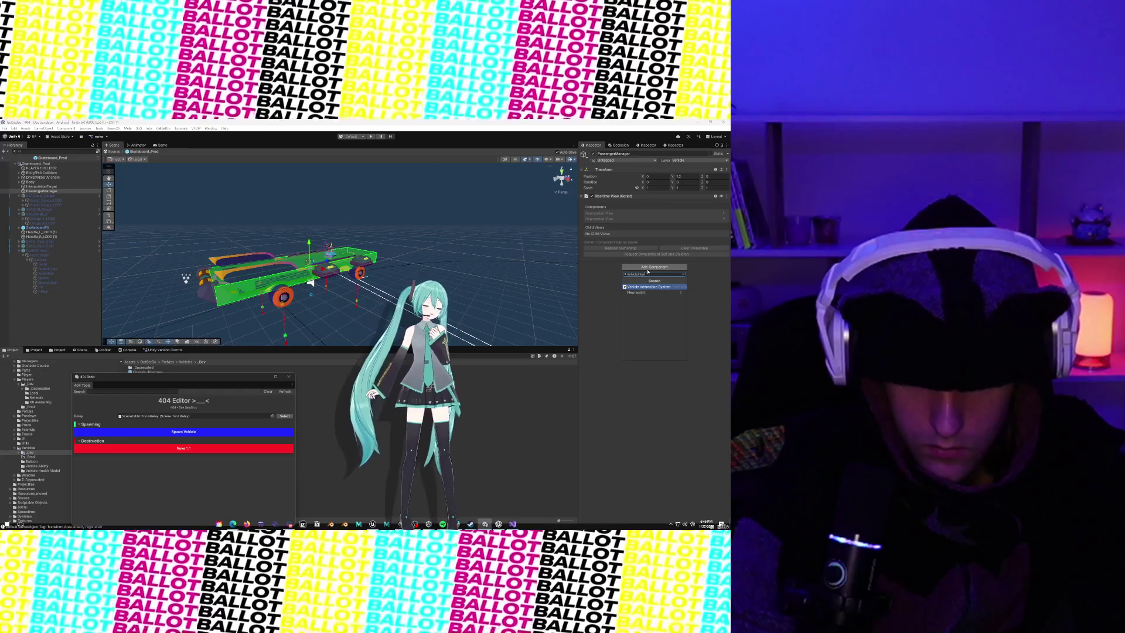
key(Return)
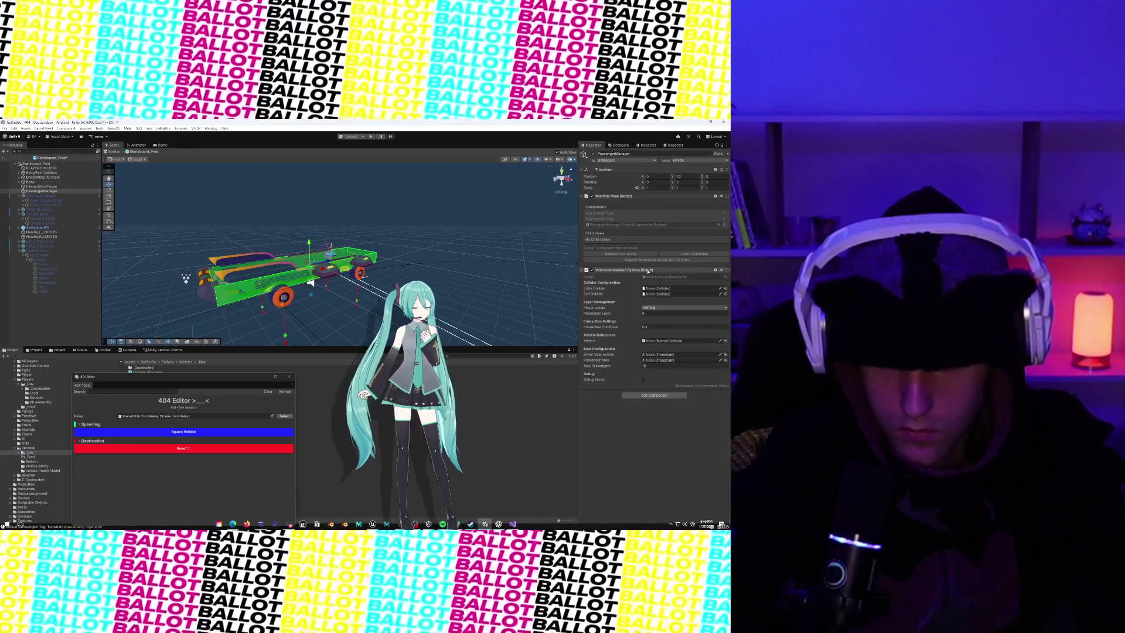
click(642, 225)
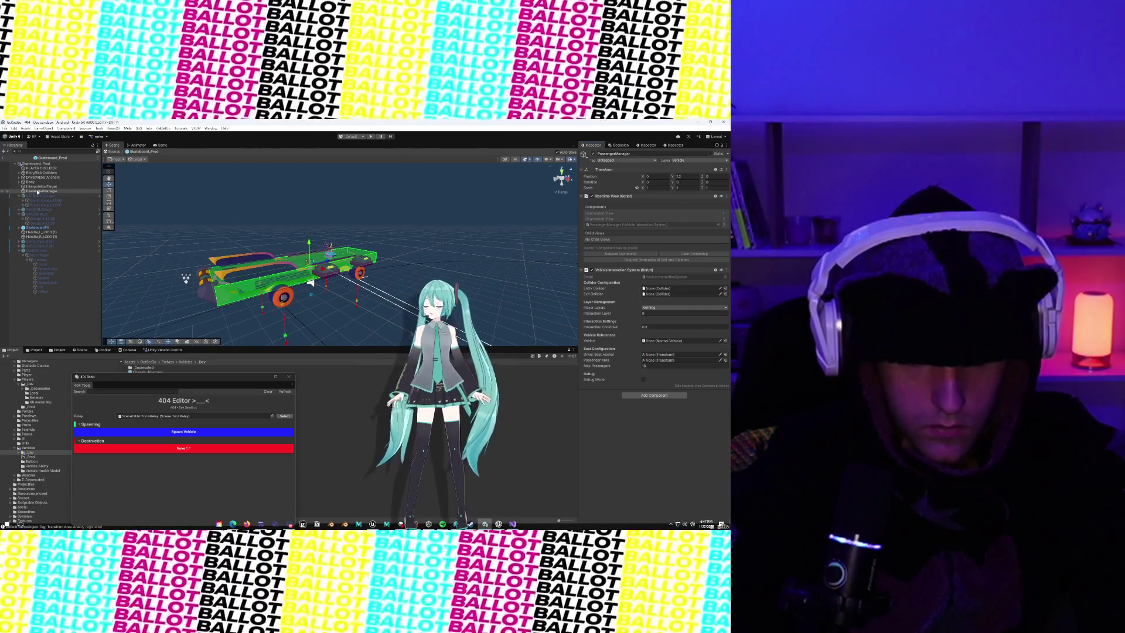
click(19, 173)
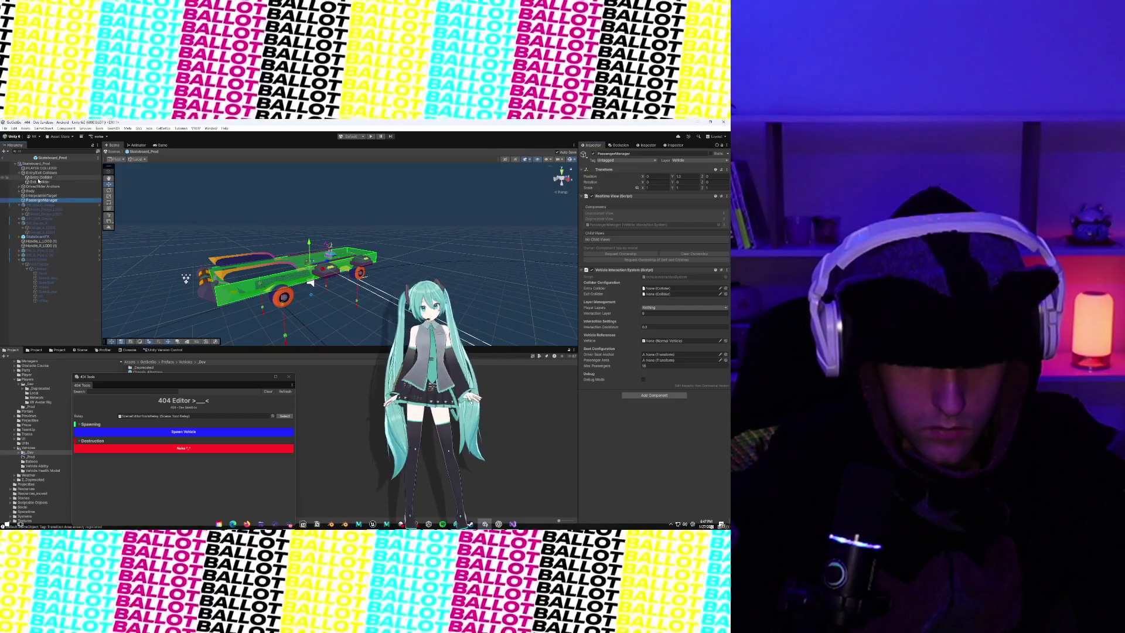
Step: Assign Entry and Exit Collider, set Player Layers to LocalPlayer, then undo those changes
drag(39, 177, 639, 288)
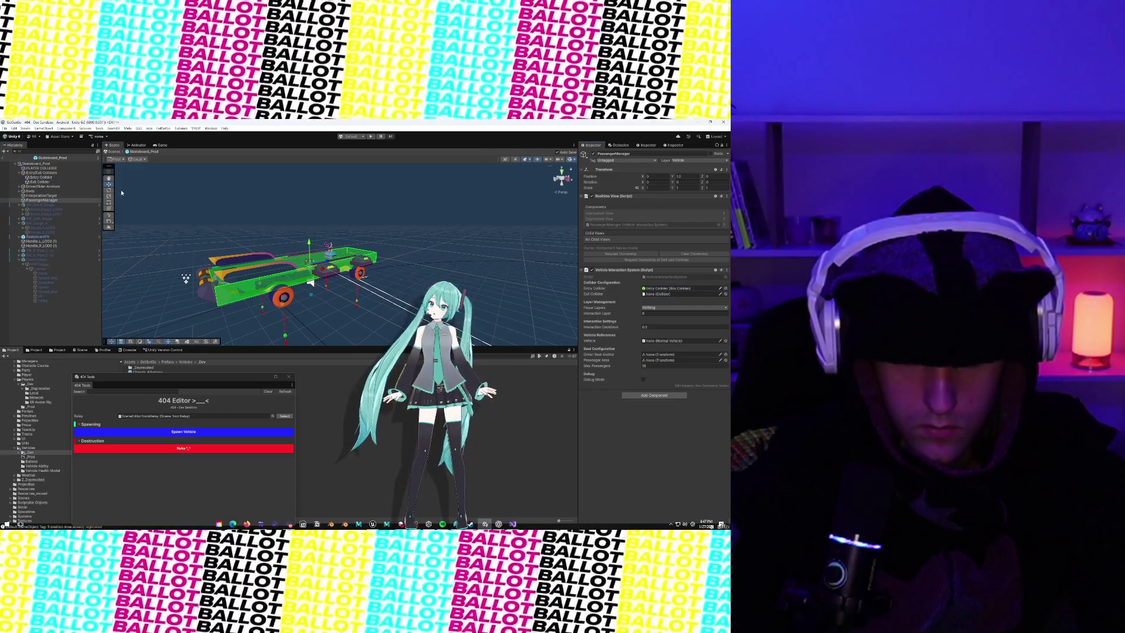
mouse_move(40, 182)
mouse_down()
mouse_move(410, 264)
mouse_move(644, 294)
mouse_up()
click(667, 307)
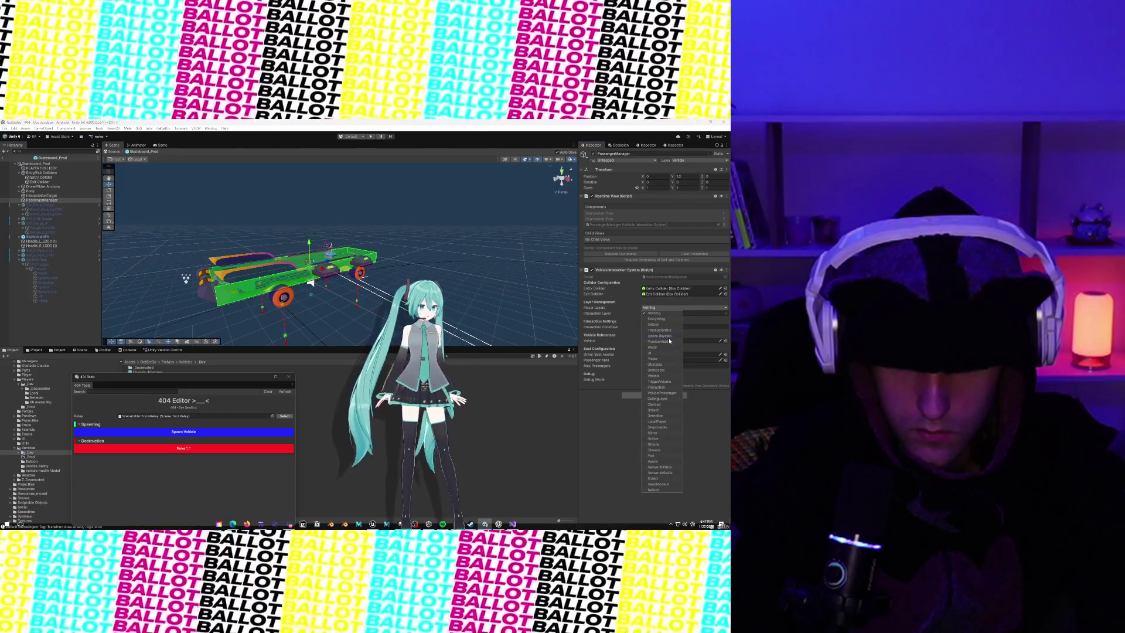
click(658, 421)
key(ctrl+z)
key(ctrl+z)
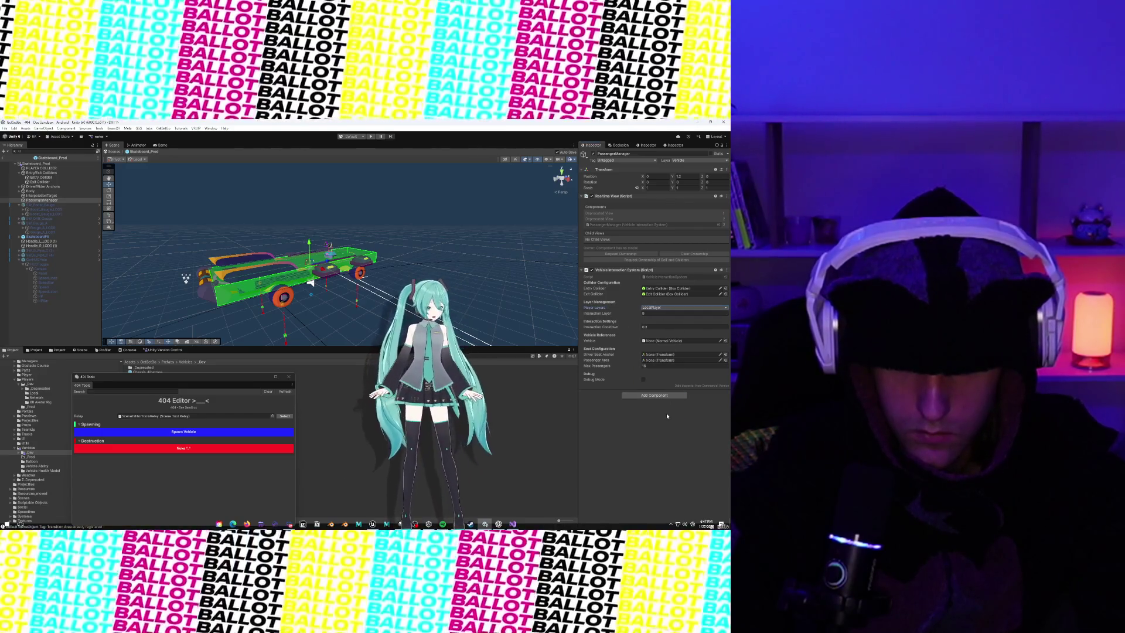
key(ctrl+z)
key(ctrl+z)
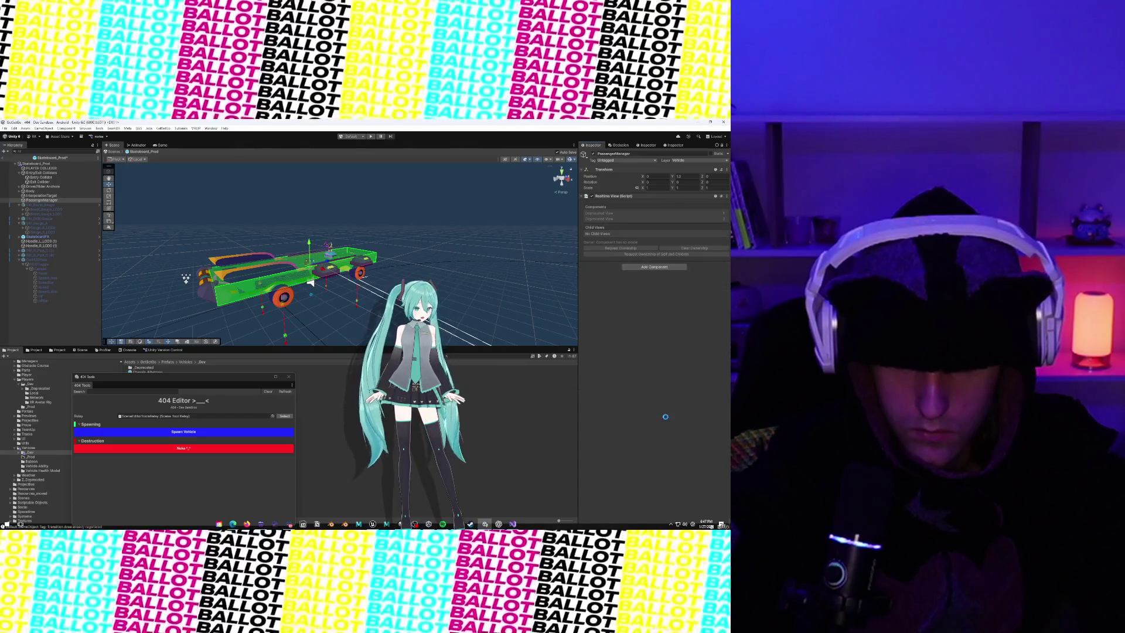
Step: Copy the Vehicle Interaction System component, then remove it from PassengerManager
click(726, 264)
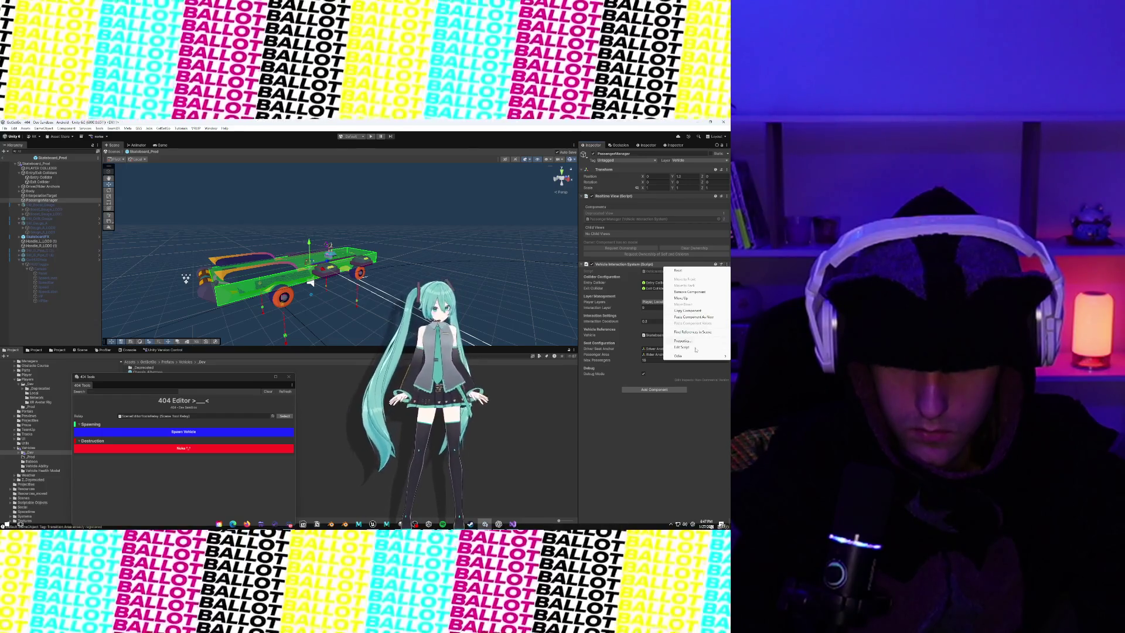
click(726, 267)
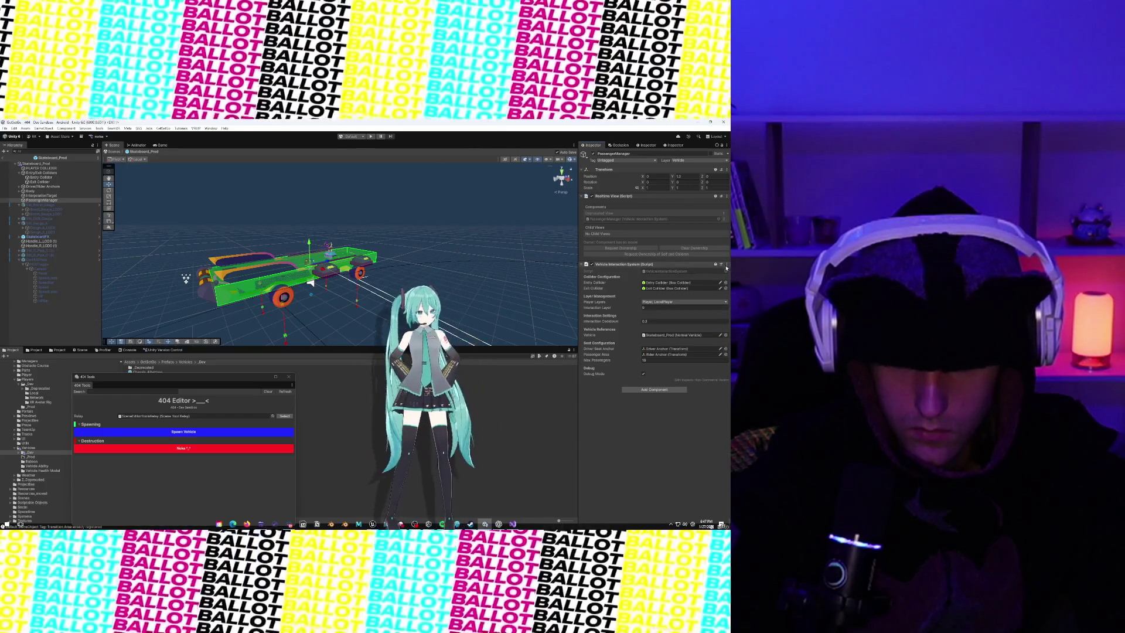
click(727, 265)
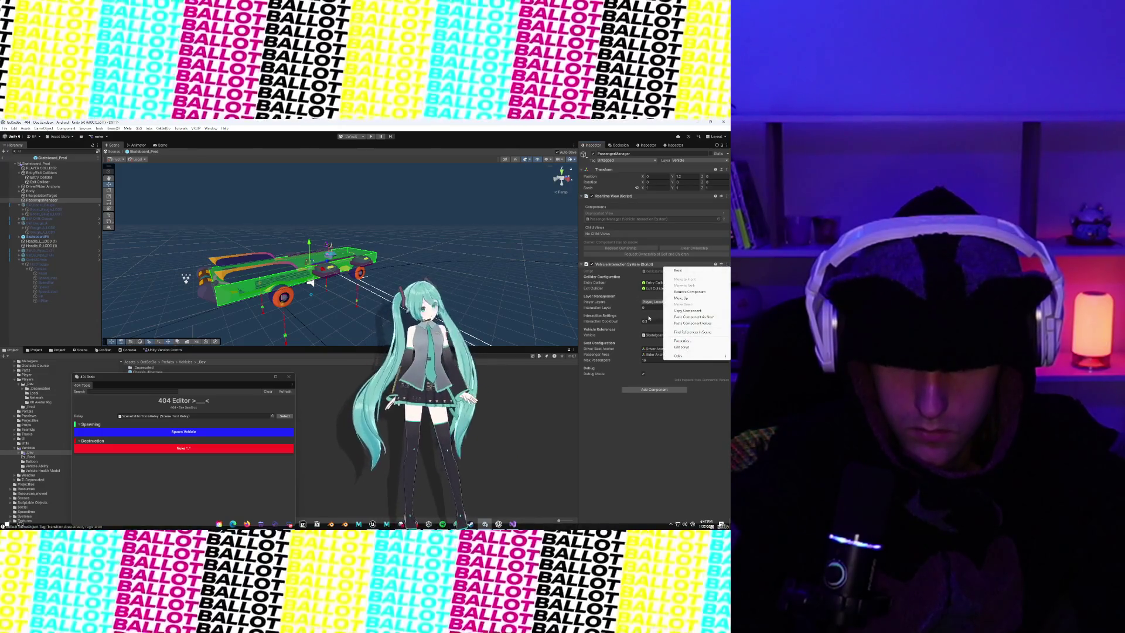
click(659, 417)
right_click(666, 264)
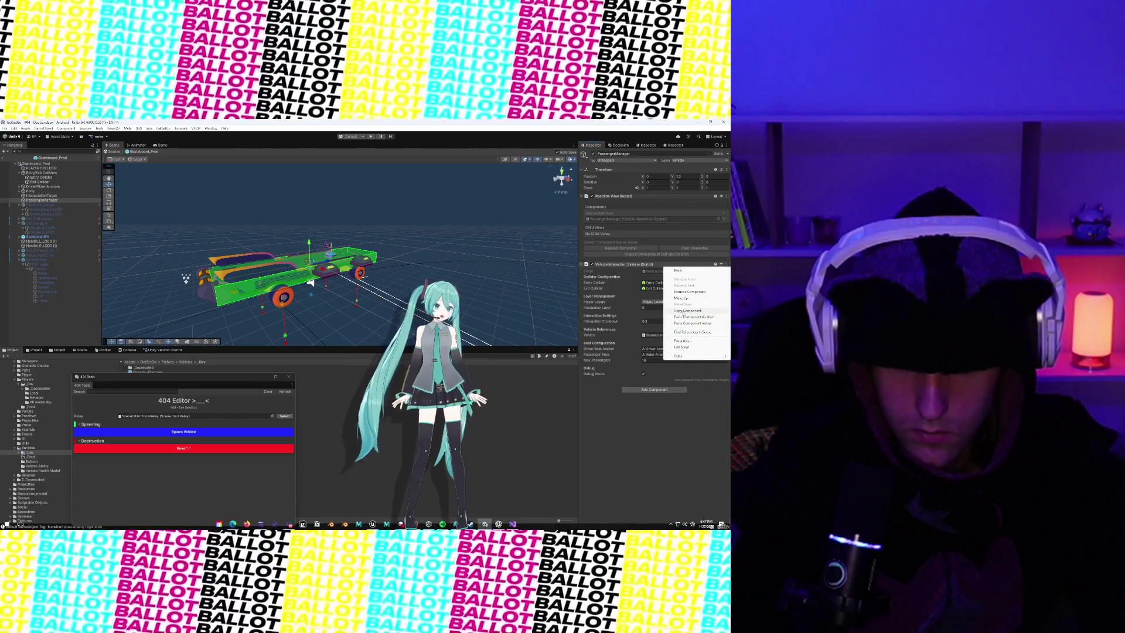
click(683, 313)
right_click(721, 264)
click(701, 293)
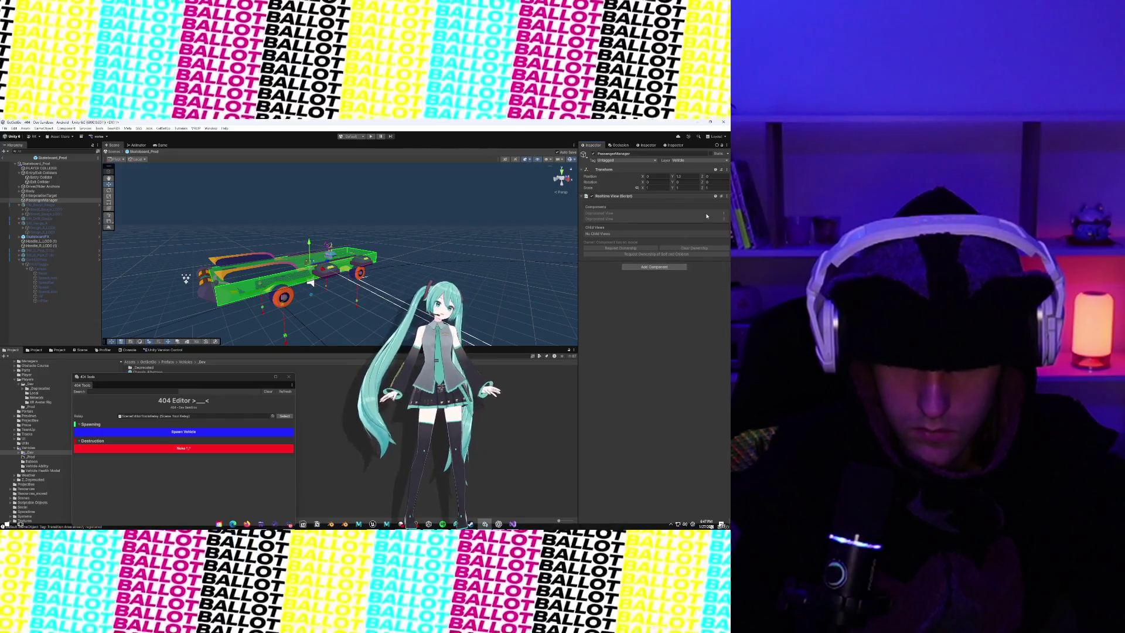
Step: Replace the Realtime View component with a freshly added Realtime View
right_click(664, 198)
click(690, 223)
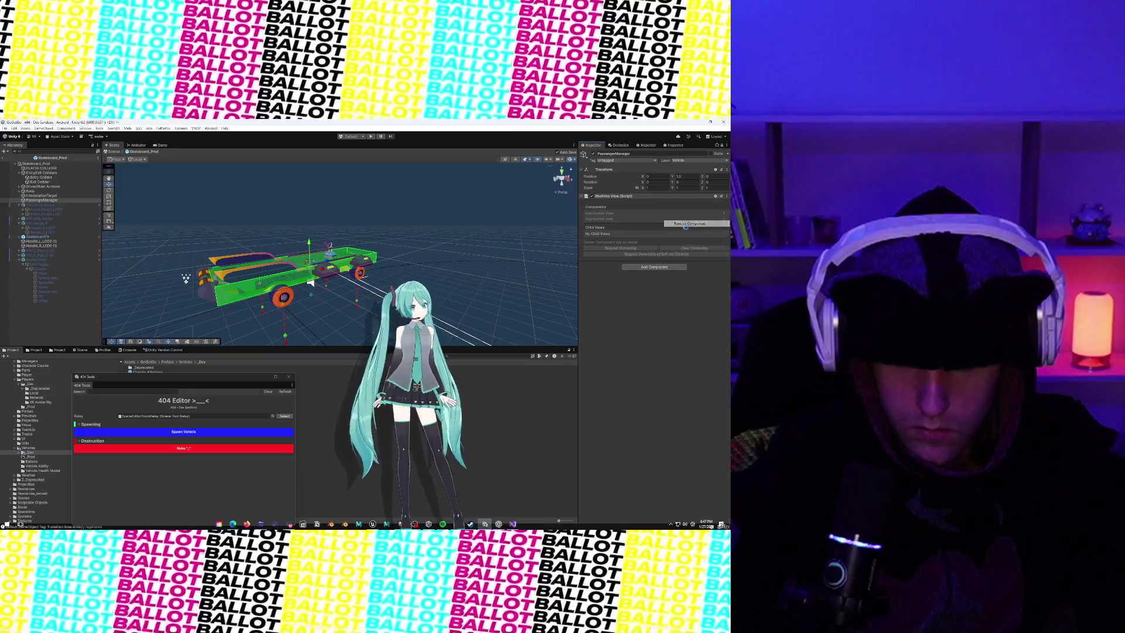
click(646, 200)
text(Realtime)
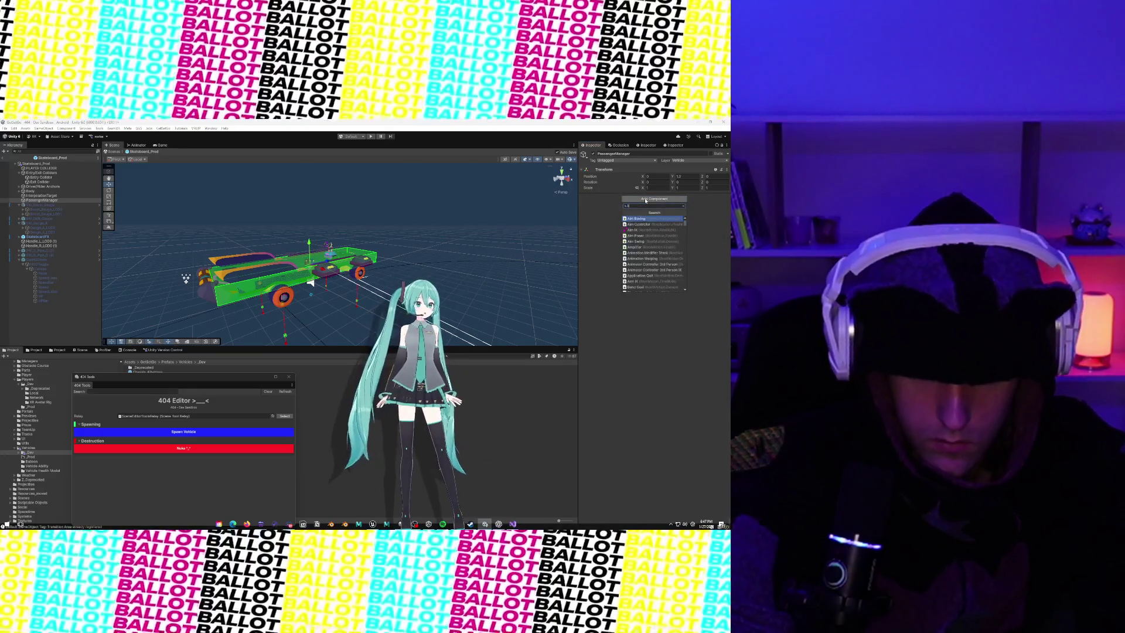
key(BackSpace)
key(BackSpace)
key(BackSpace)
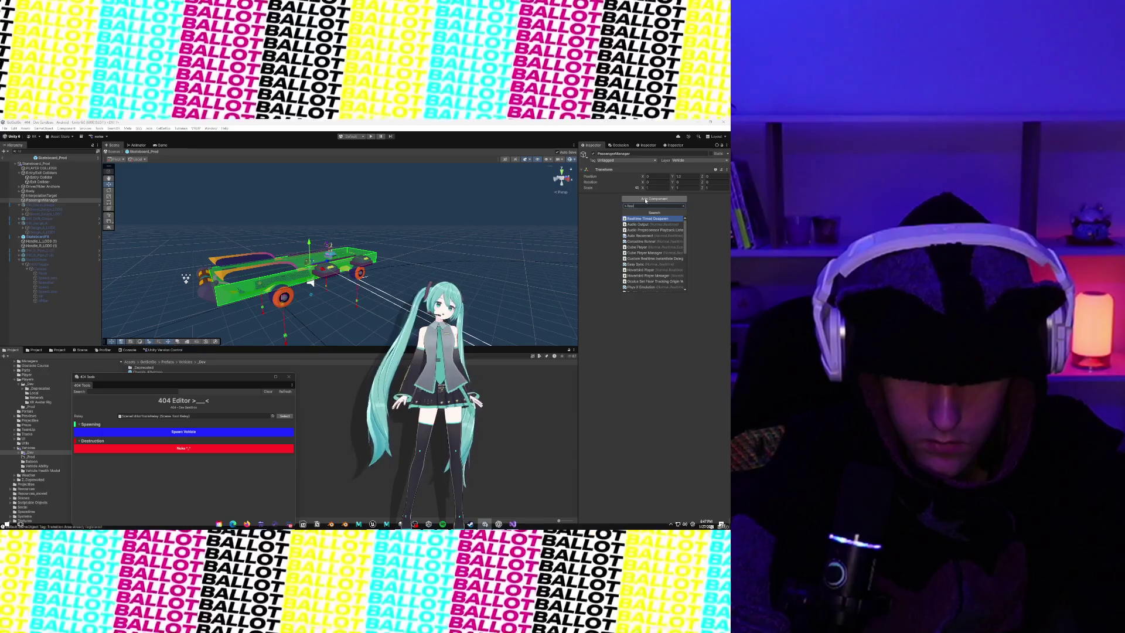
click(646, 213)
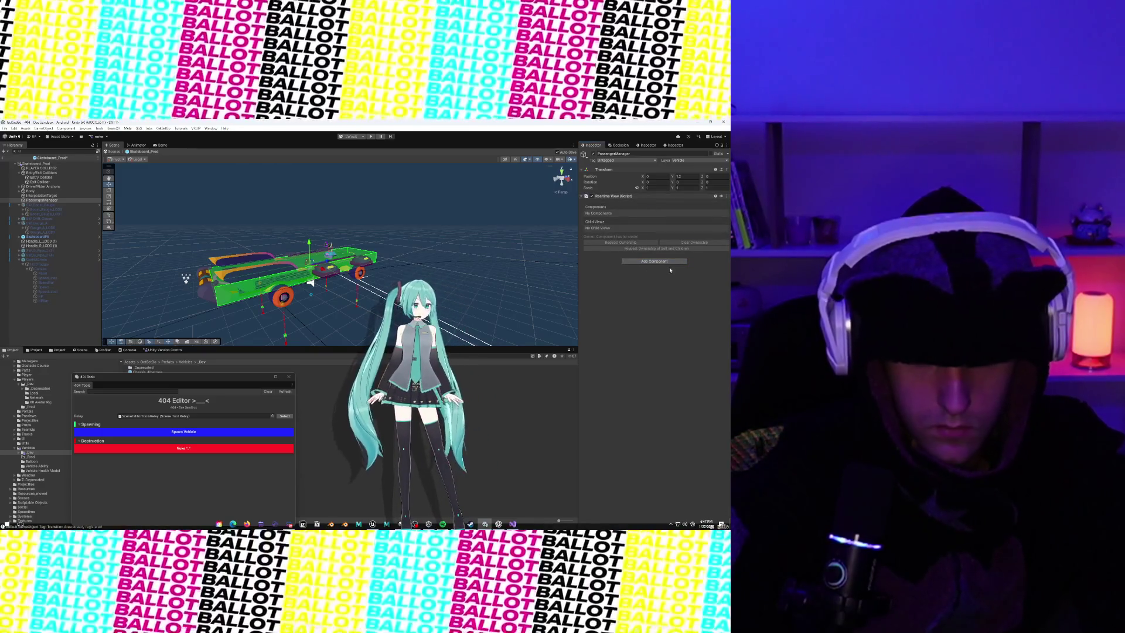
click(663, 261)
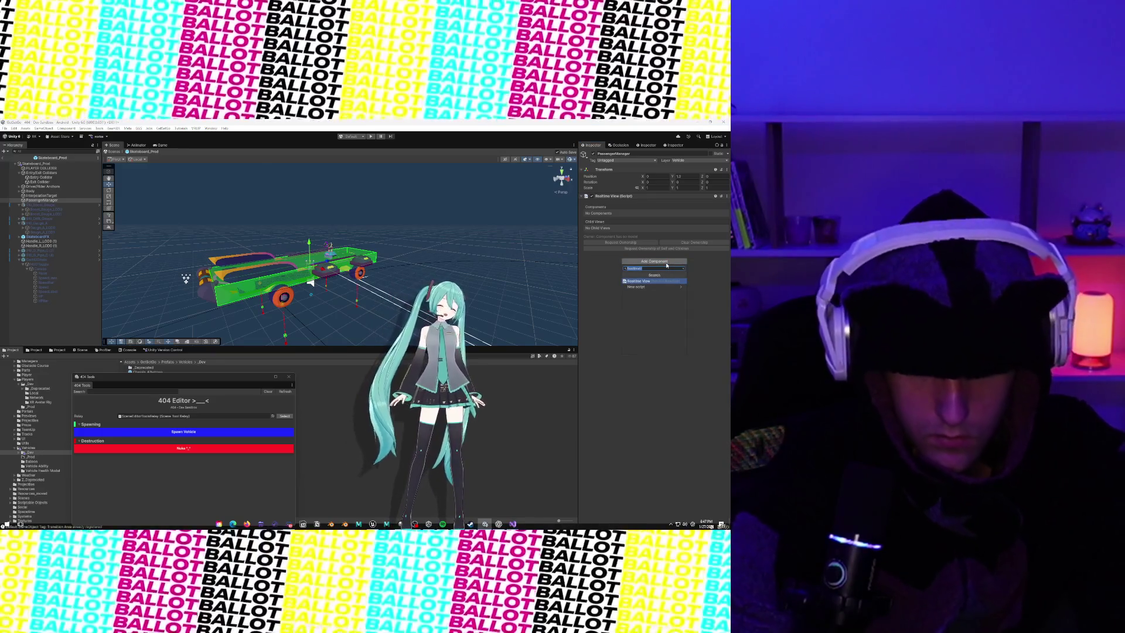
click(727, 196)
Step: Paste the copied Vehicle Interaction System as a new component below Realtime View
click(706, 249)
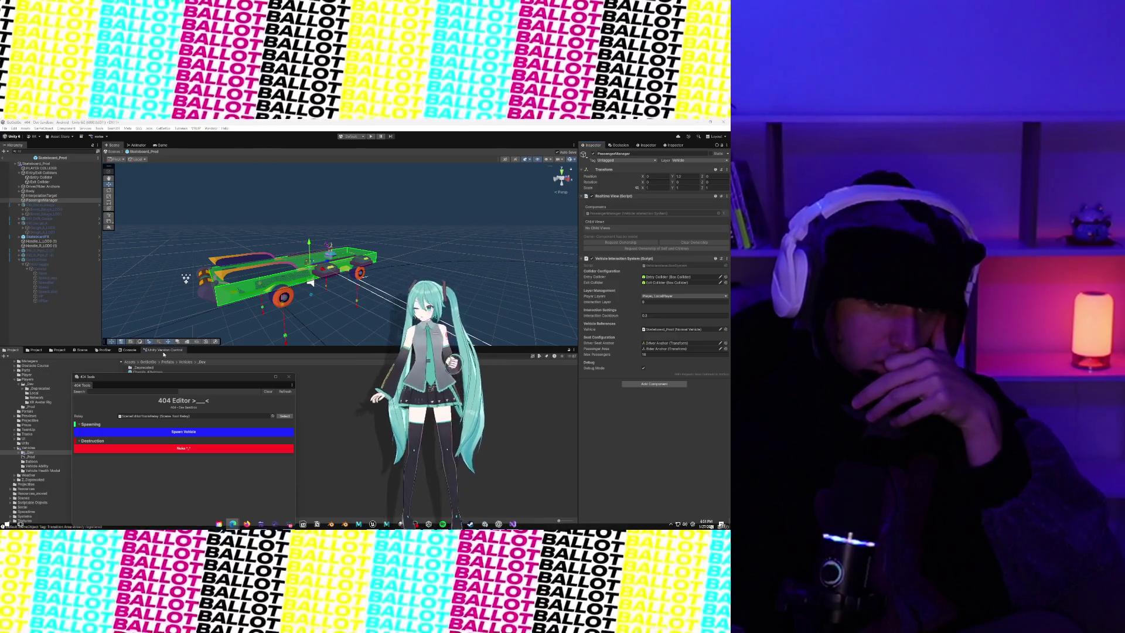
Step: Show the Console and review the leave-vehicle, UnparentFromVehicle and vehicle-destroyed traces
click(128, 350)
mouse_move(143, 378)
mouse_down()
mouse_move(540, 213)
mouse_move(413, 169)
mouse_move(310, 165)
mouse_up()
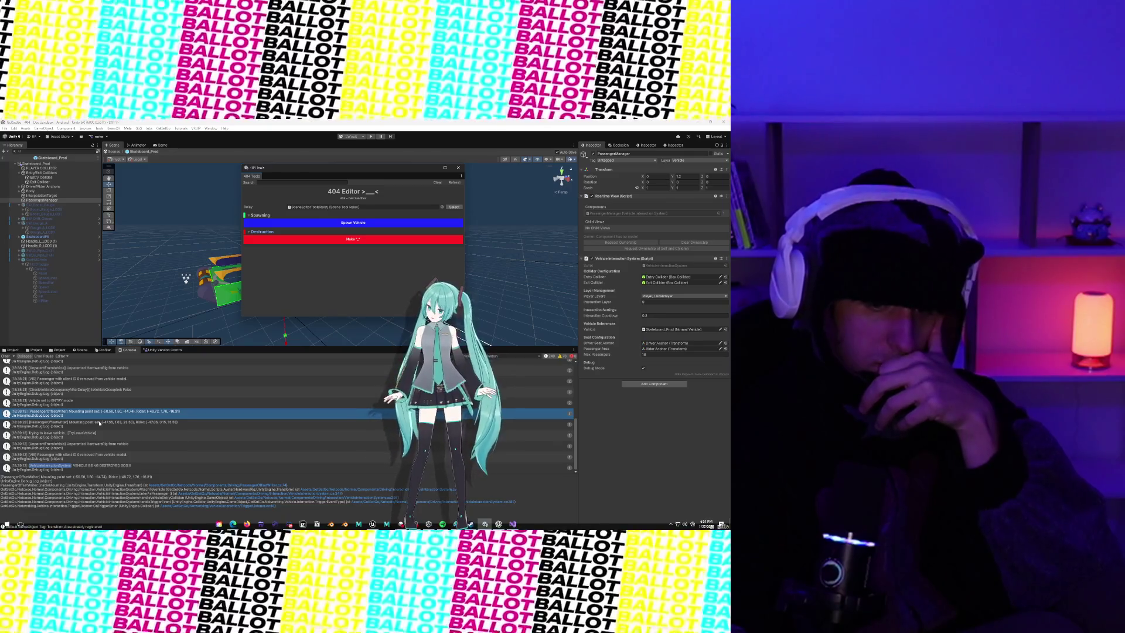
click(99, 438)
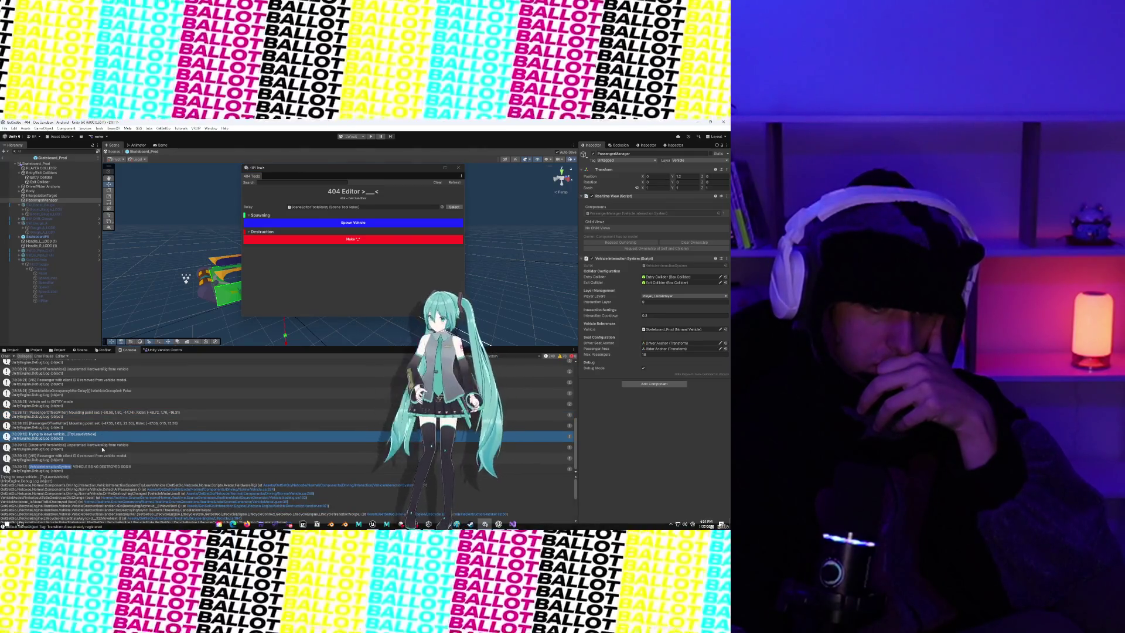
click(102, 447)
click(99, 434)
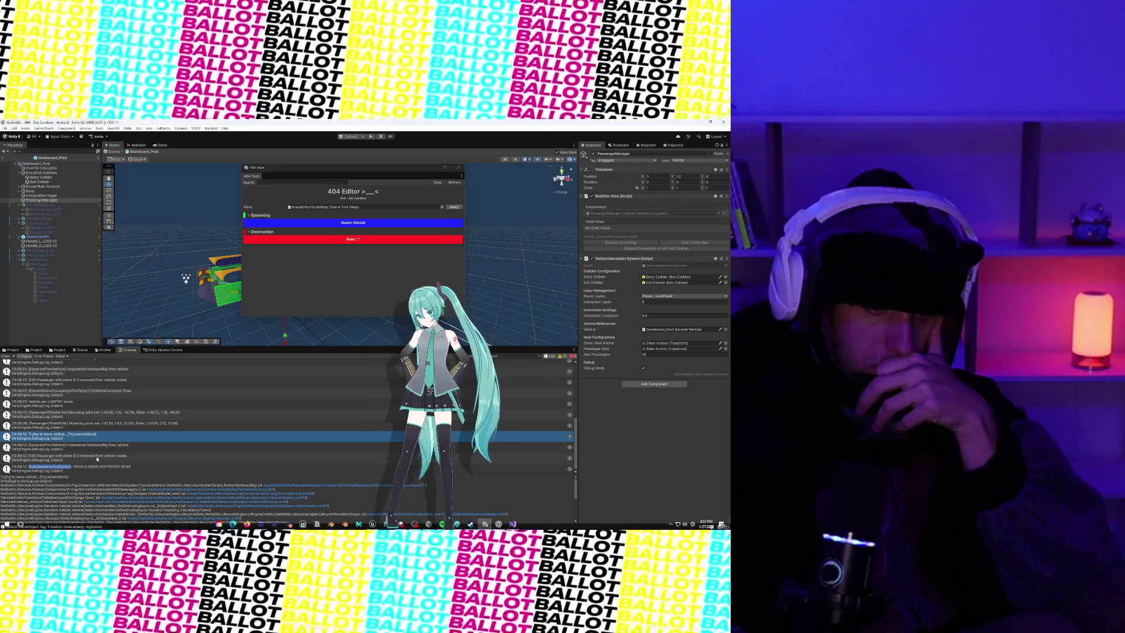
click(92, 467)
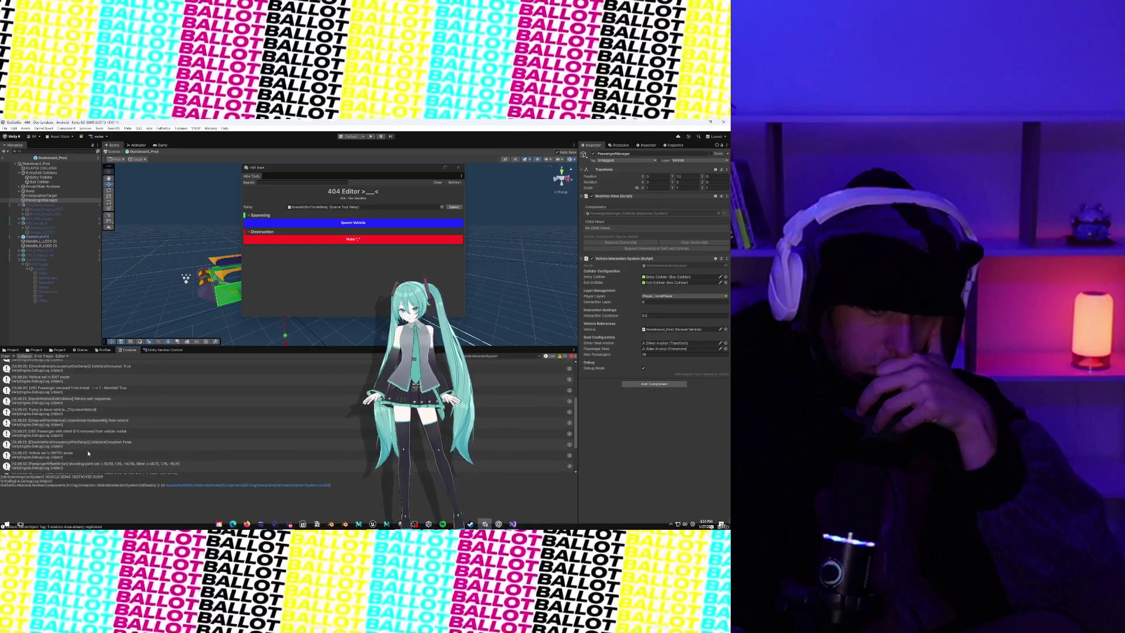
Step: Open the 'Successfully found passenger prefab' message's source code in Visual Studio
scroll(88, 453, up, 5)
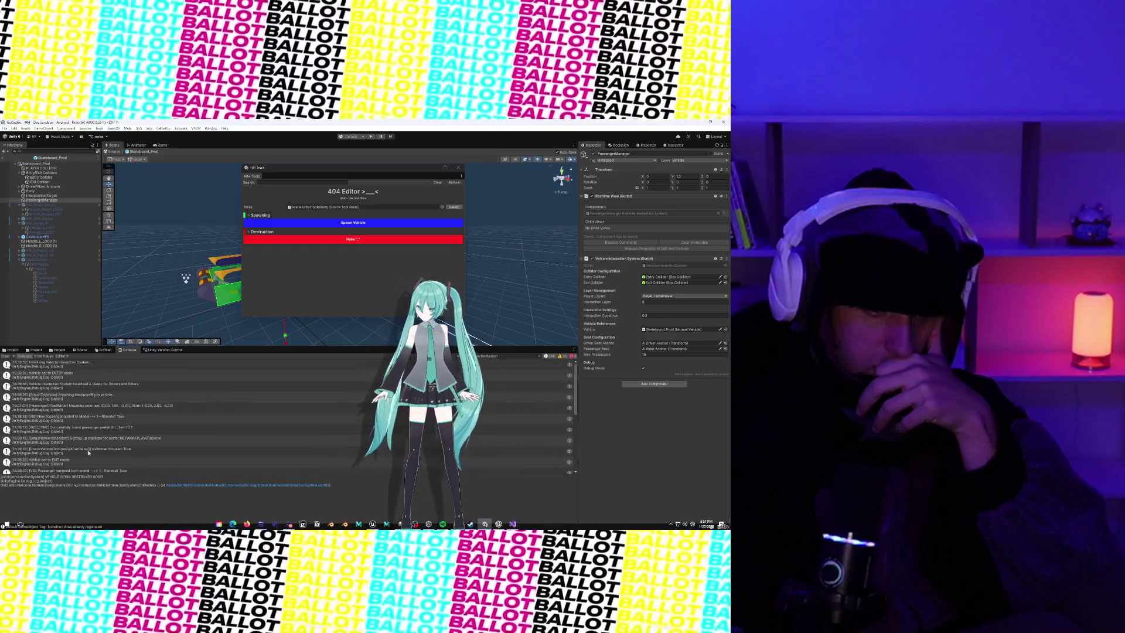
click(86, 412)
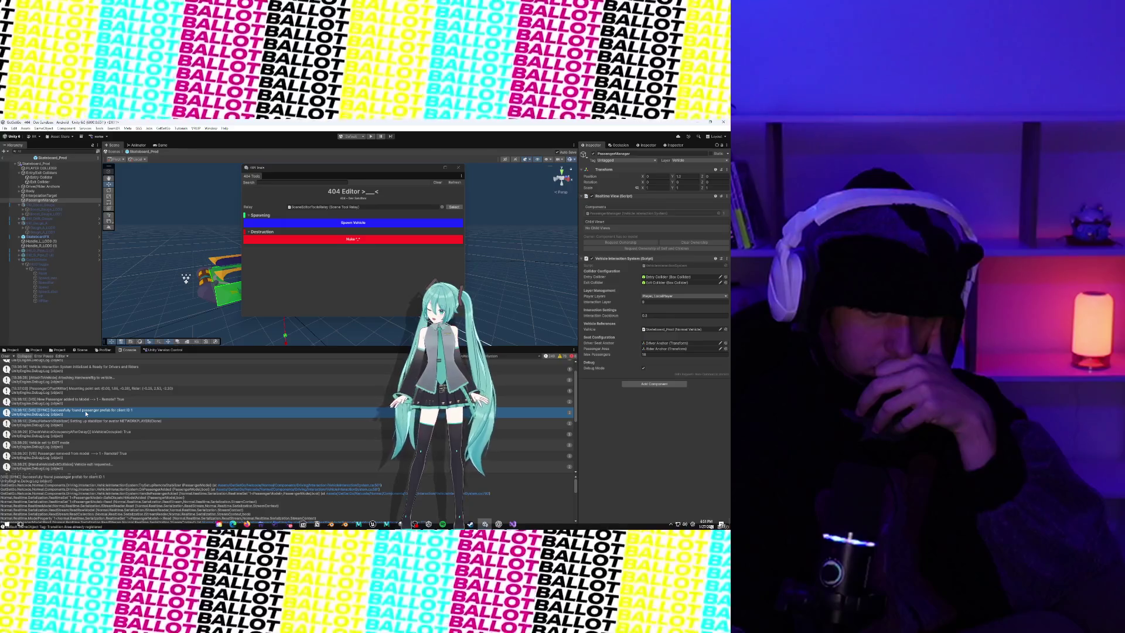
double_click(86, 412)
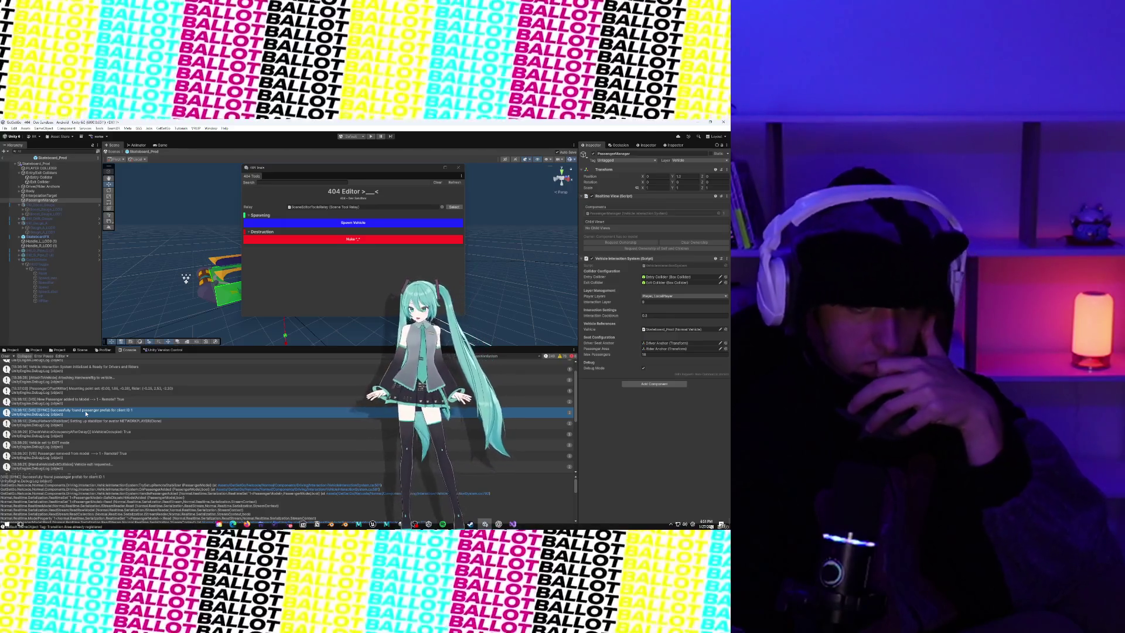
scroll(143, 334, left, 5)
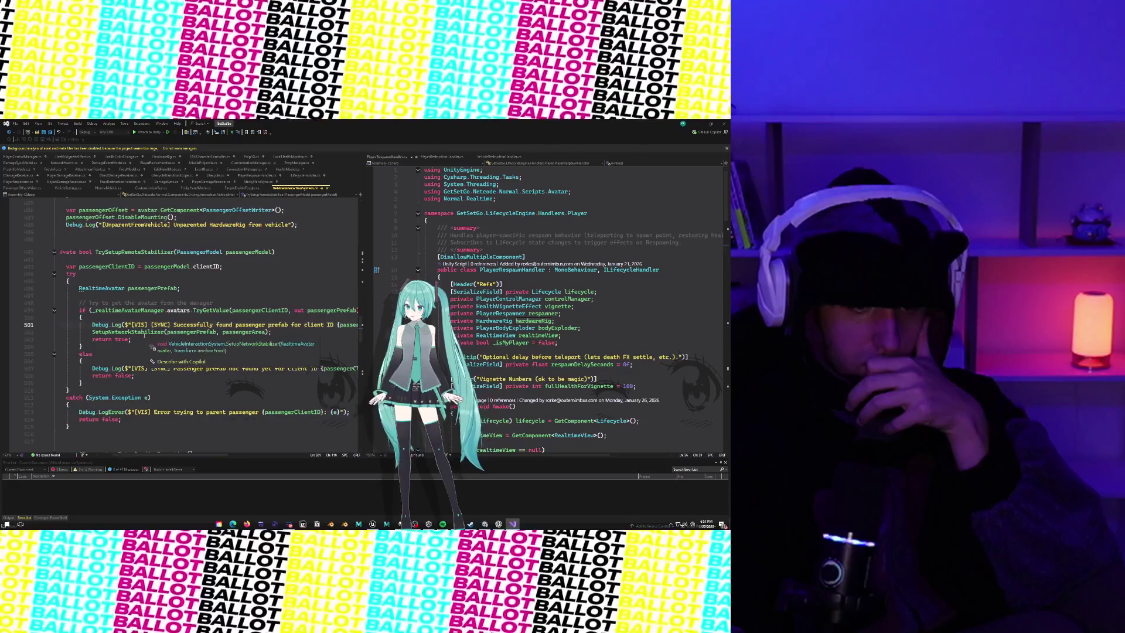
Step: Read through the passenger parenting, unparenting and retry-parenting code, then switch back to Unity
scroll(132, 358, right, 1)
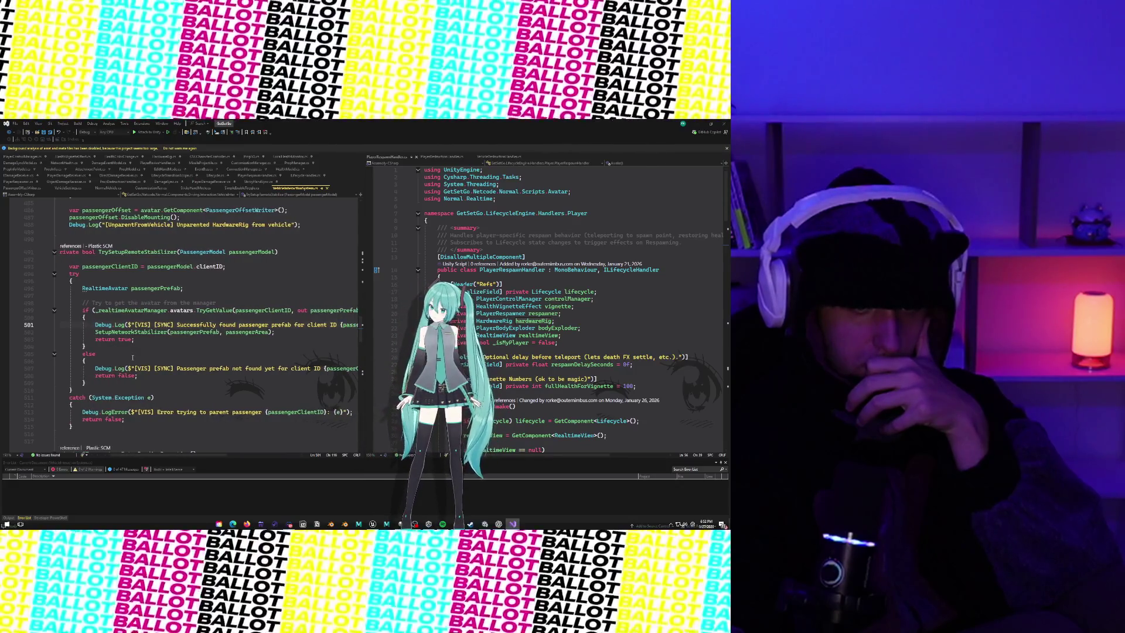
scroll(133, 357, left, 1)
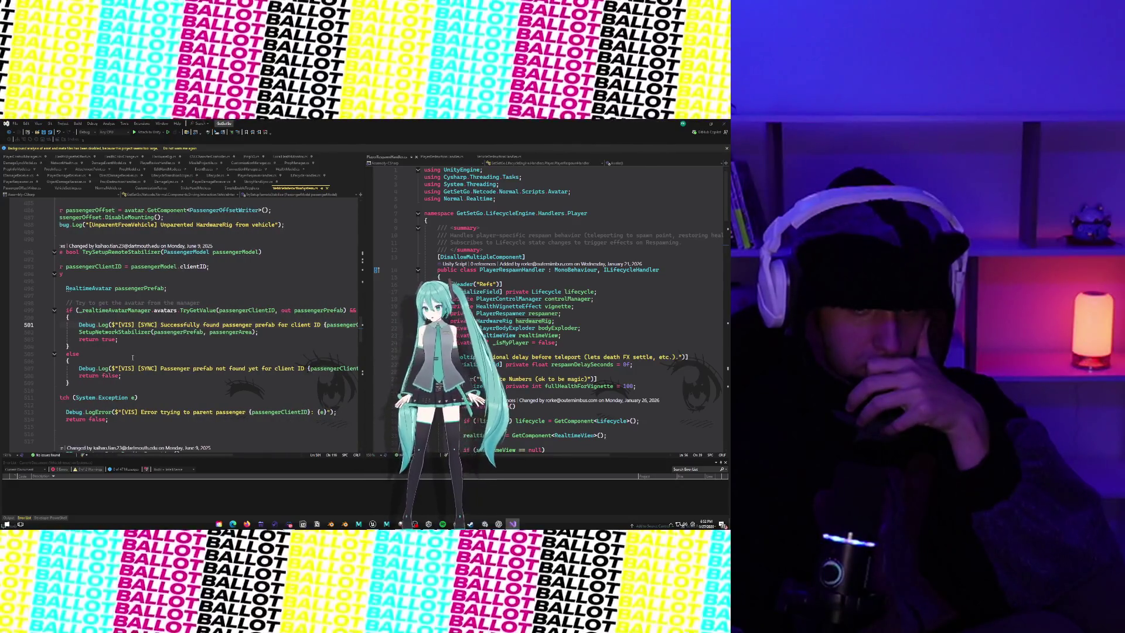
scroll(132, 357, left, 2)
scroll(132, 358, down, 2)
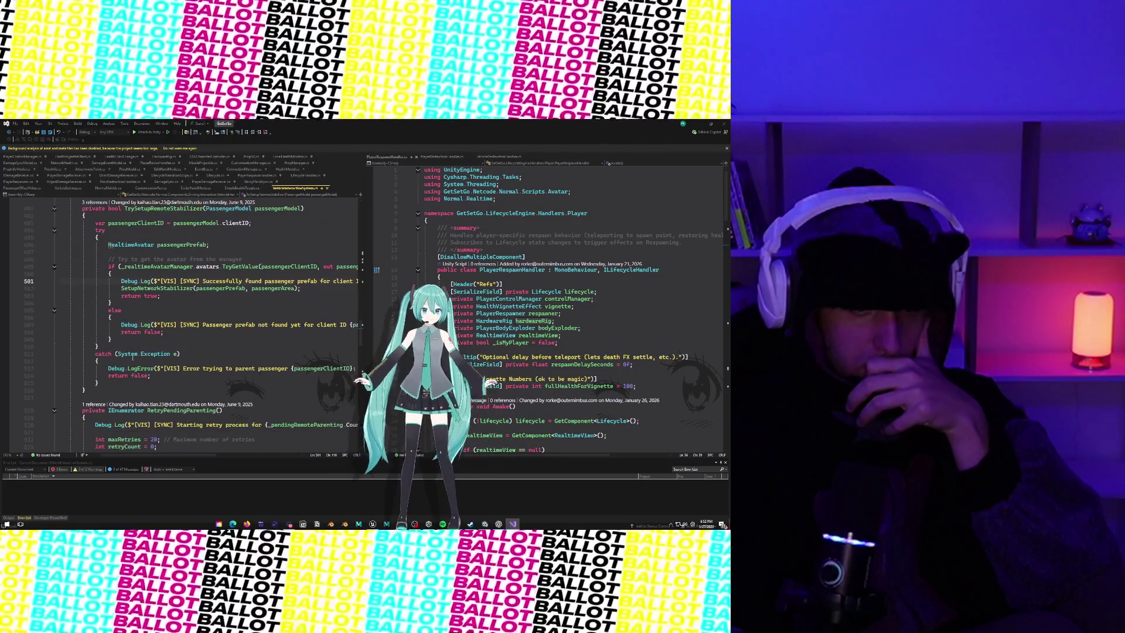
scroll(133, 355, up, 3)
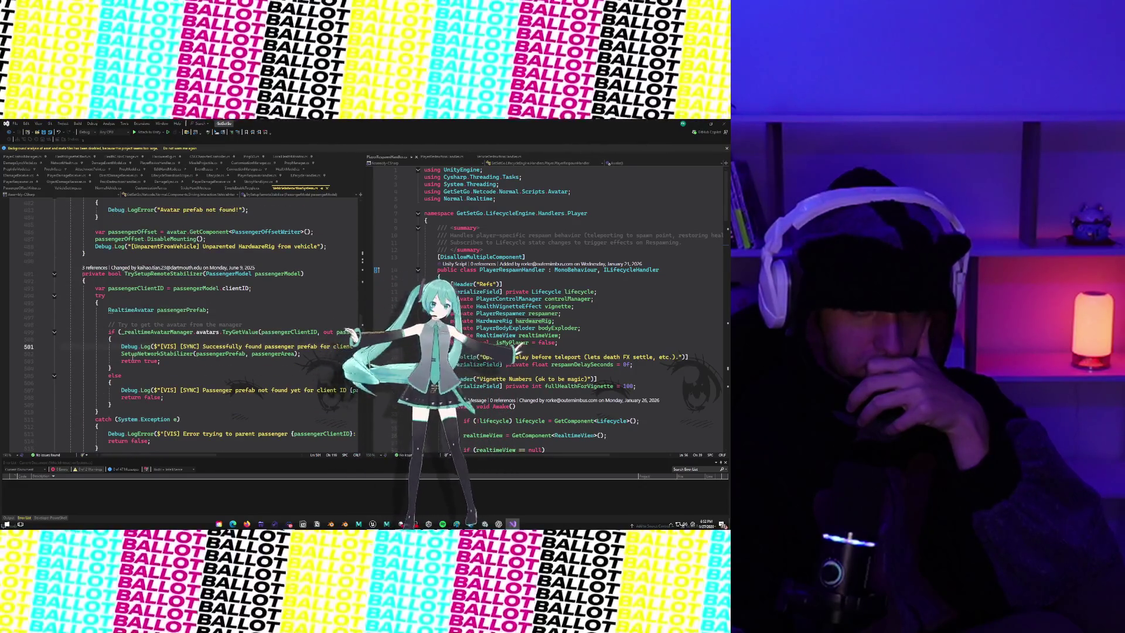
scroll(133, 355, up, 6)
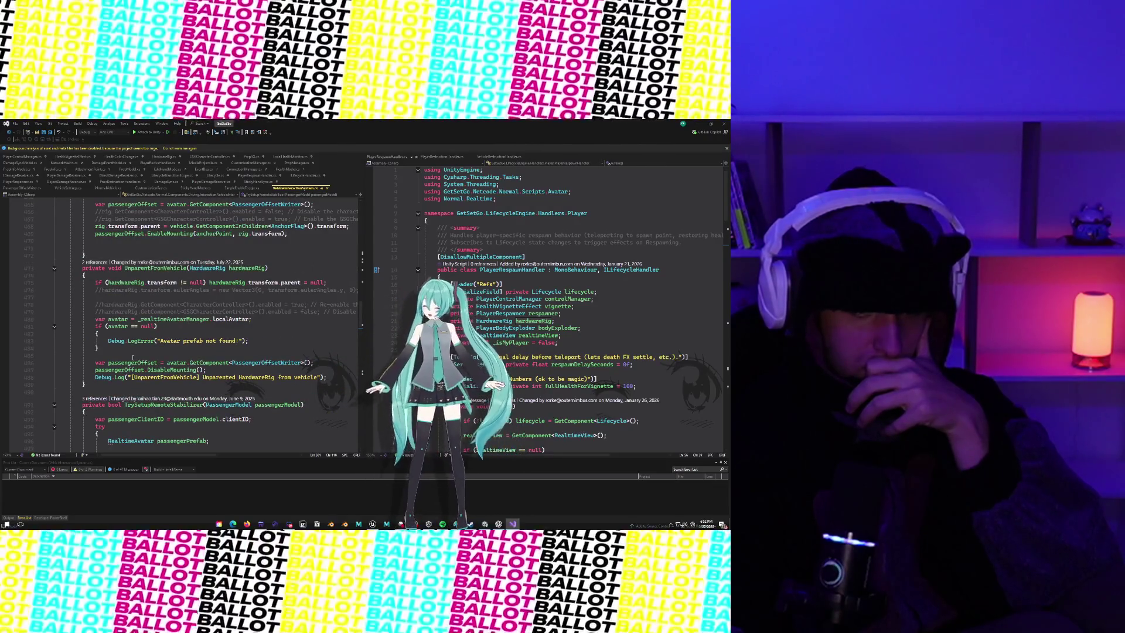
scroll(133, 357, up, 7)
scroll(133, 357, up, 1)
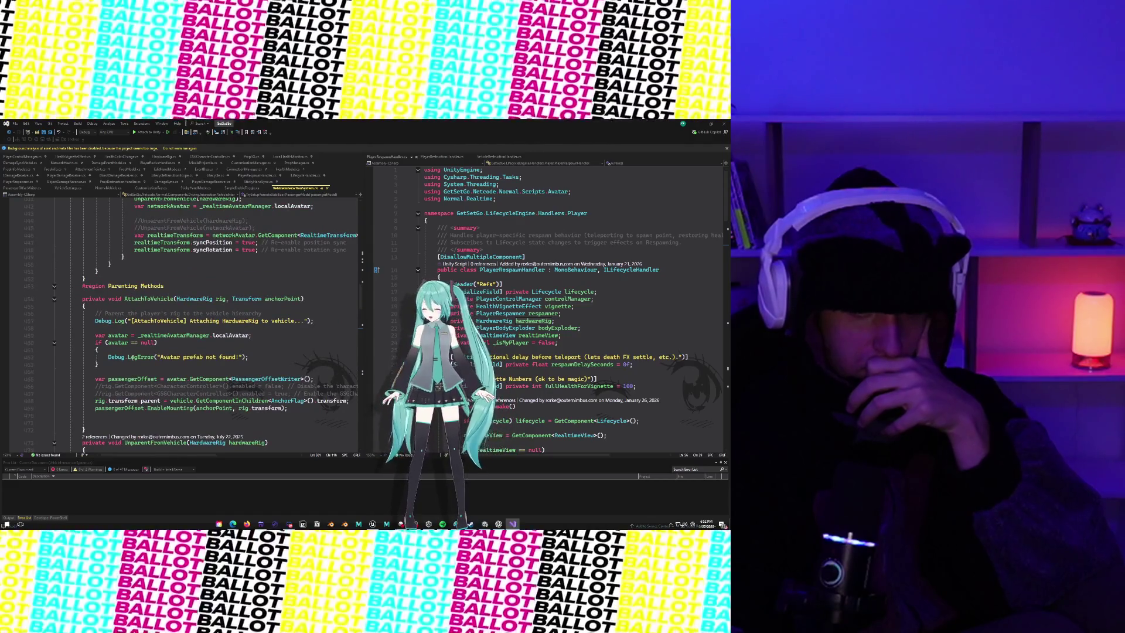
scroll(131, 358, up, 7)
scroll(133, 357, up, 10)
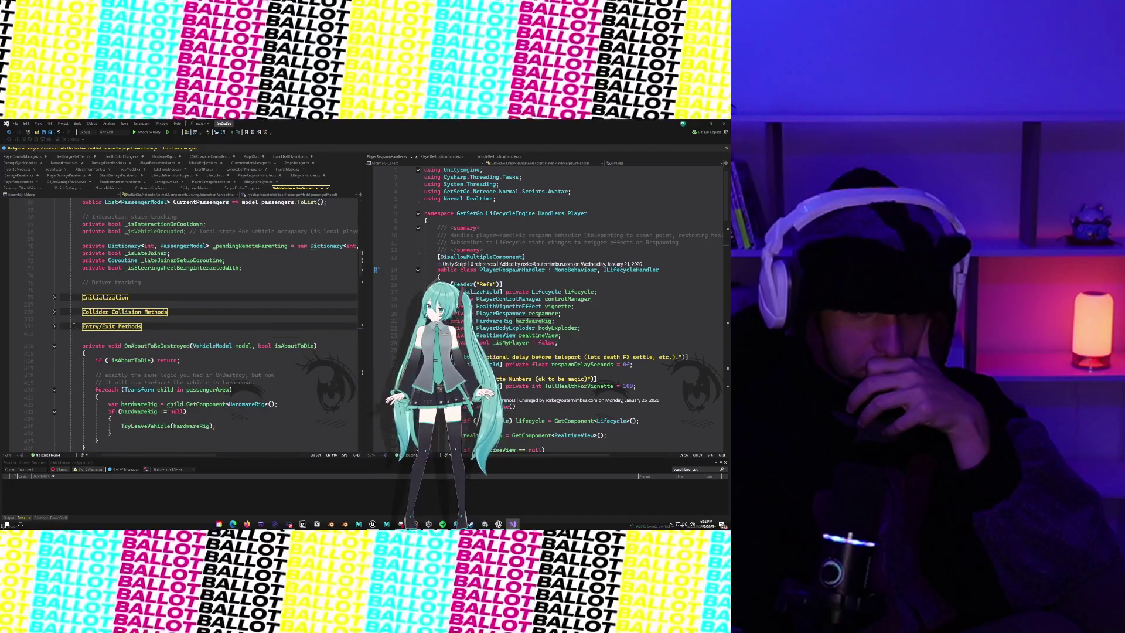
scroll(73, 314, down, 15)
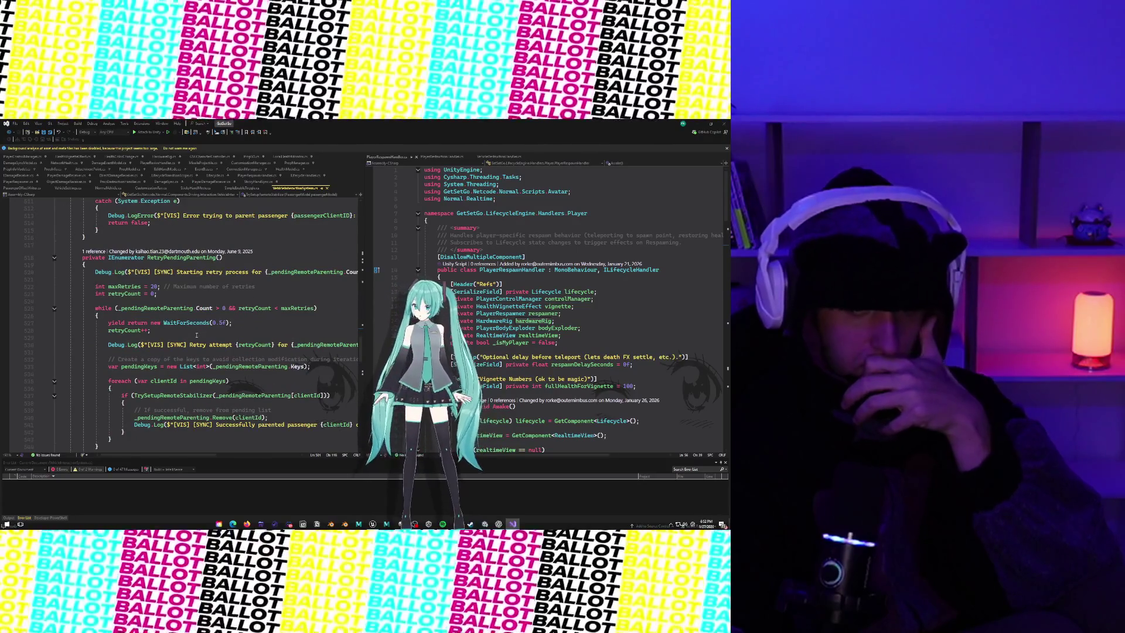
scroll(176, 332, right, 2)
scroll(195, 337, down, 3)
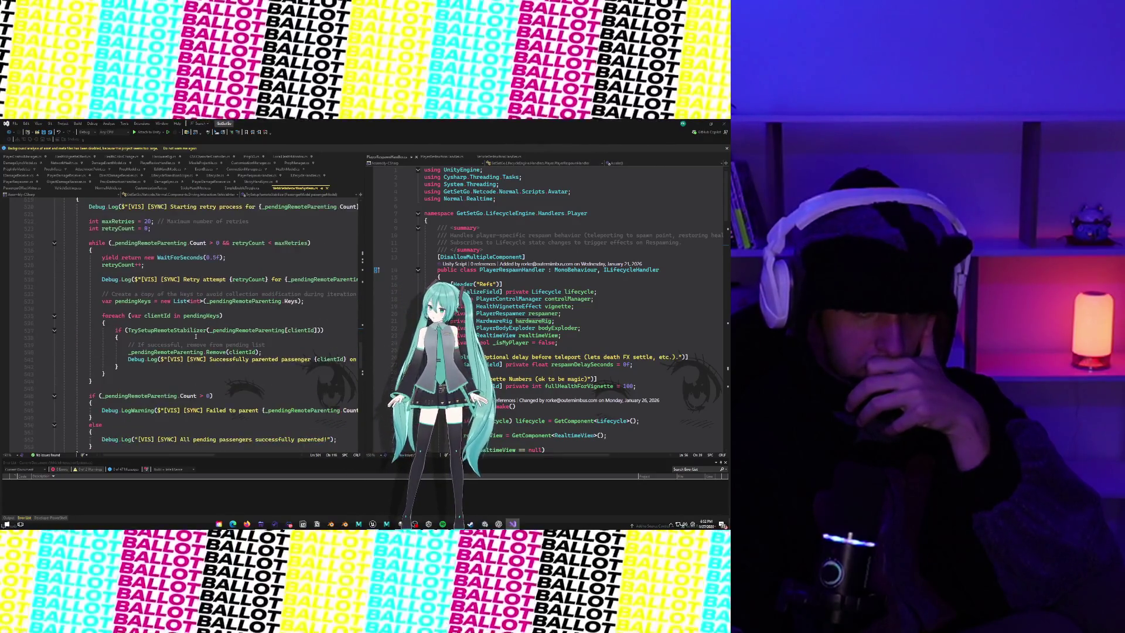
scroll(196, 336, down, 2)
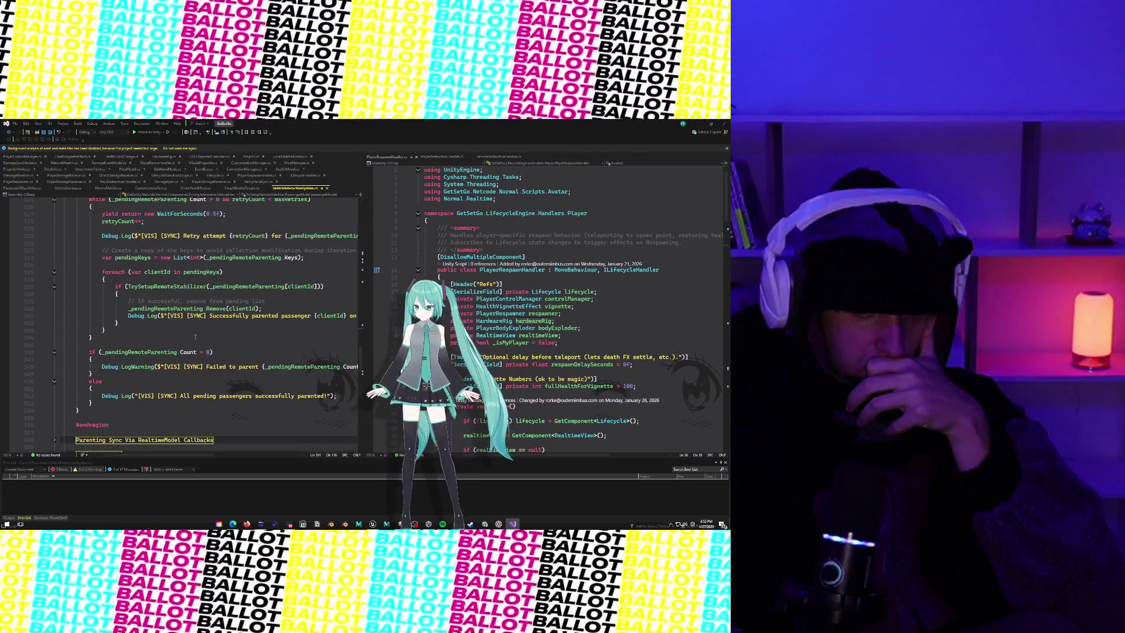
scroll(196, 336, right, 5)
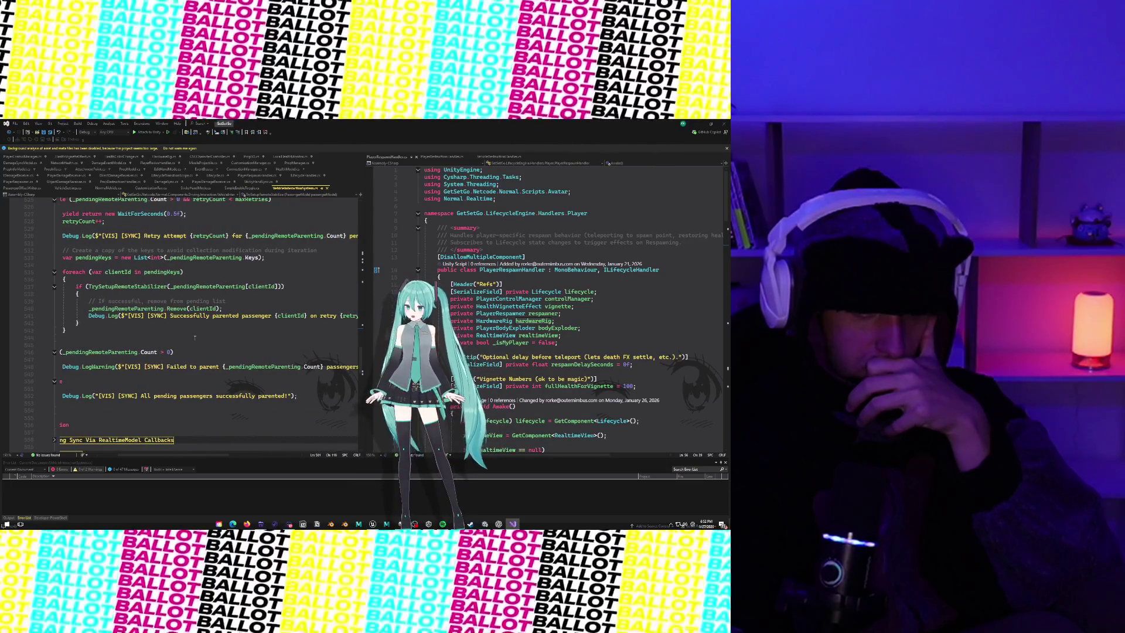
scroll(195, 338, left, 2)
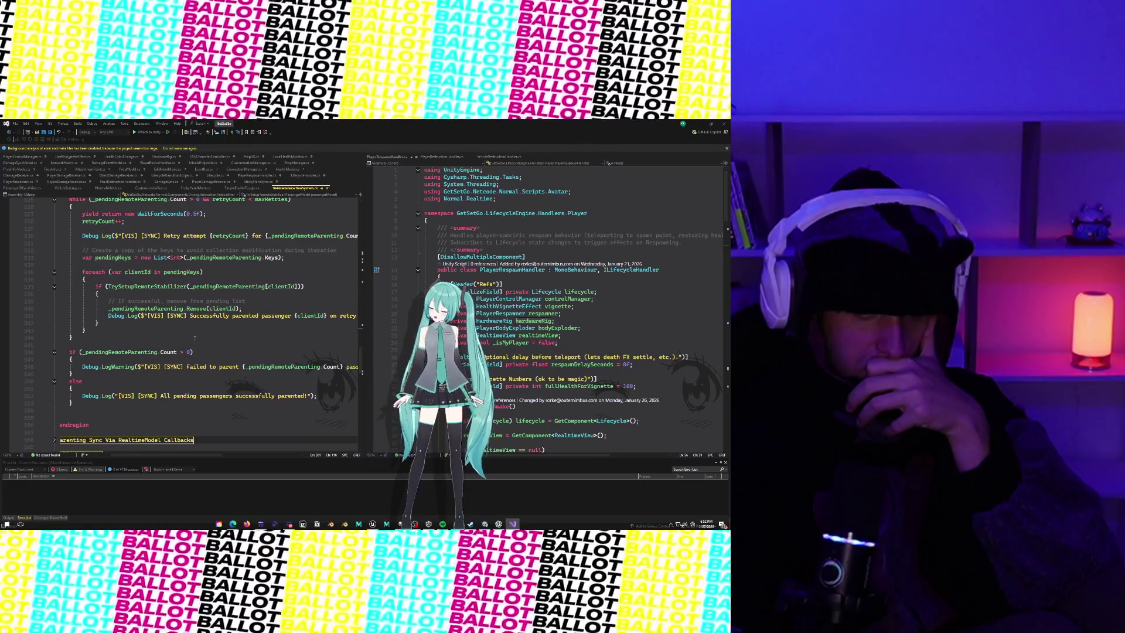
scroll(196, 338, right, 4)
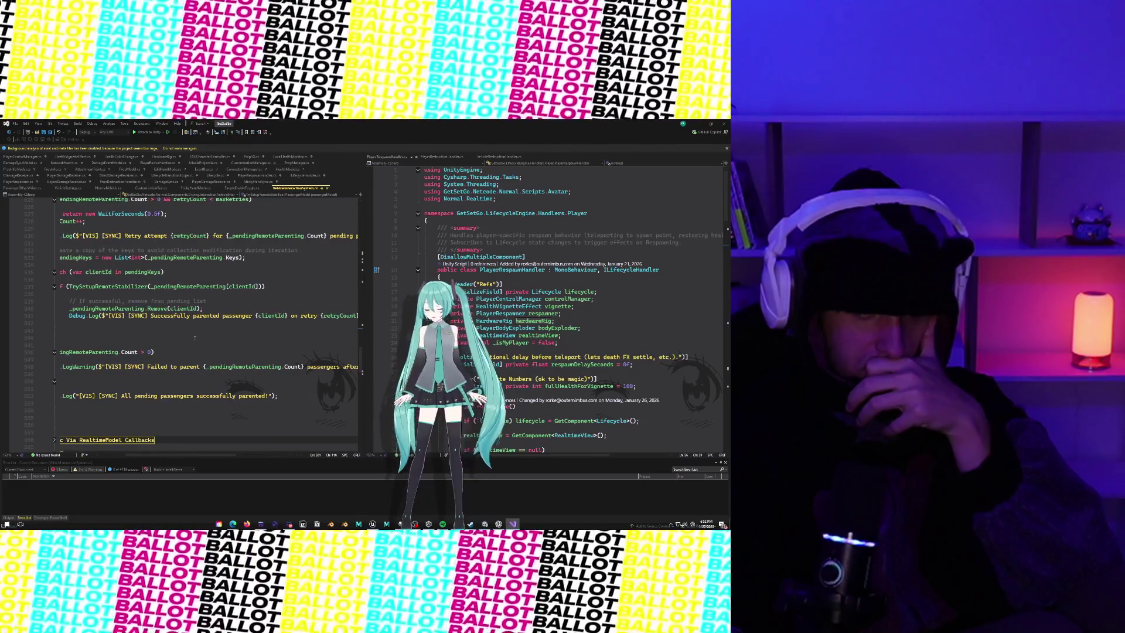
key(alt+Tab)
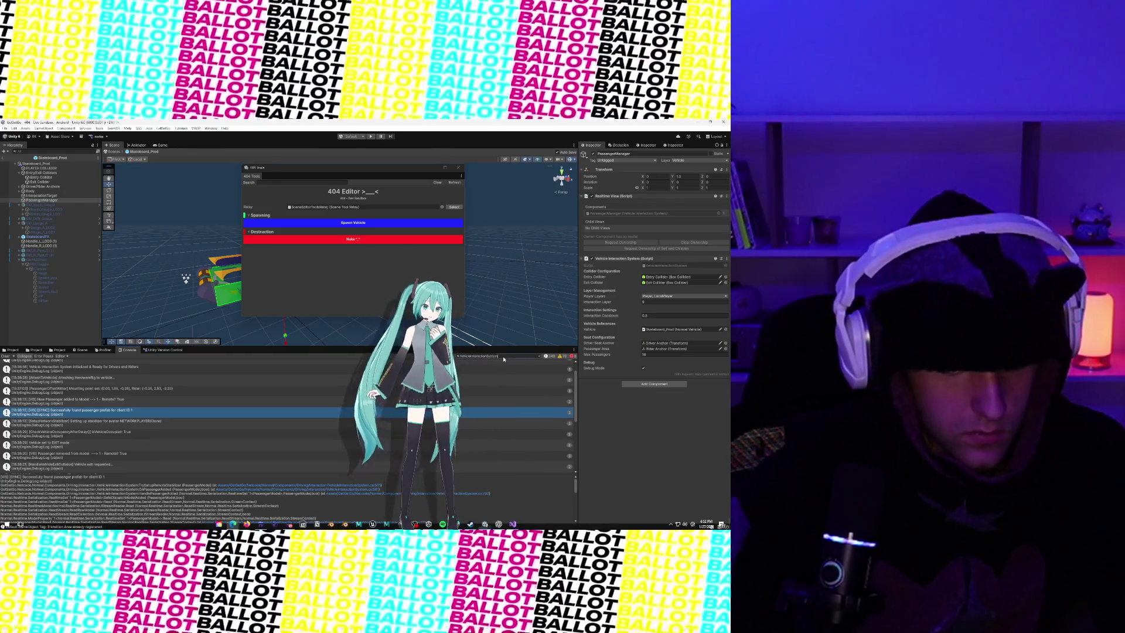
Step: Filter the Console by 'VIS' and view the passenger-removed message's stack trace
click(504, 357)
text(VIS)
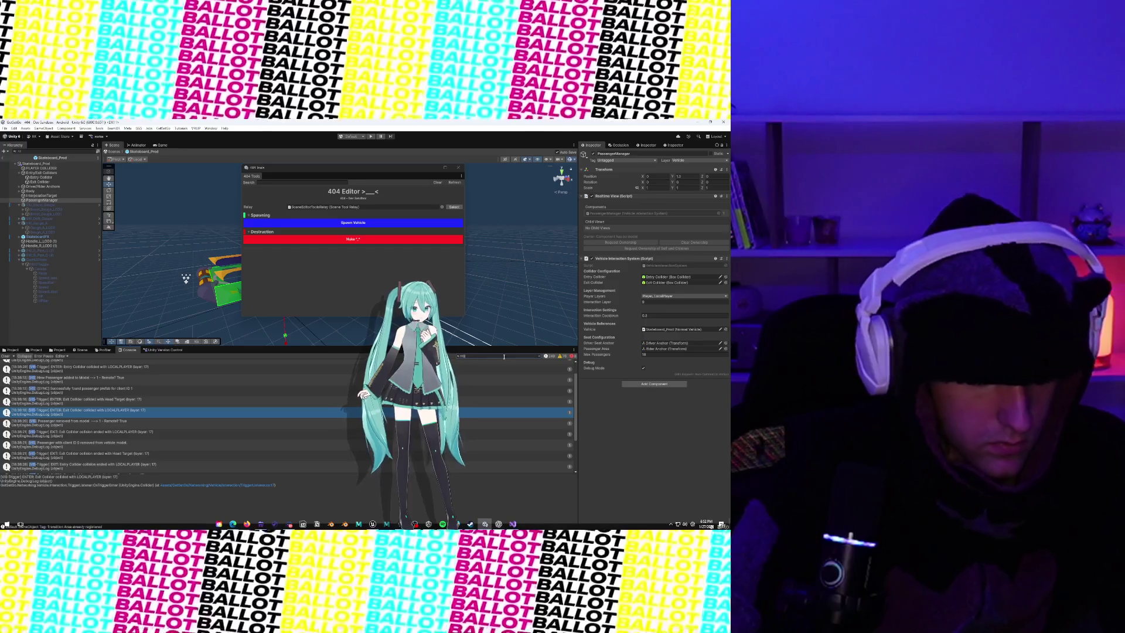
scroll(87, 396, down, 3)
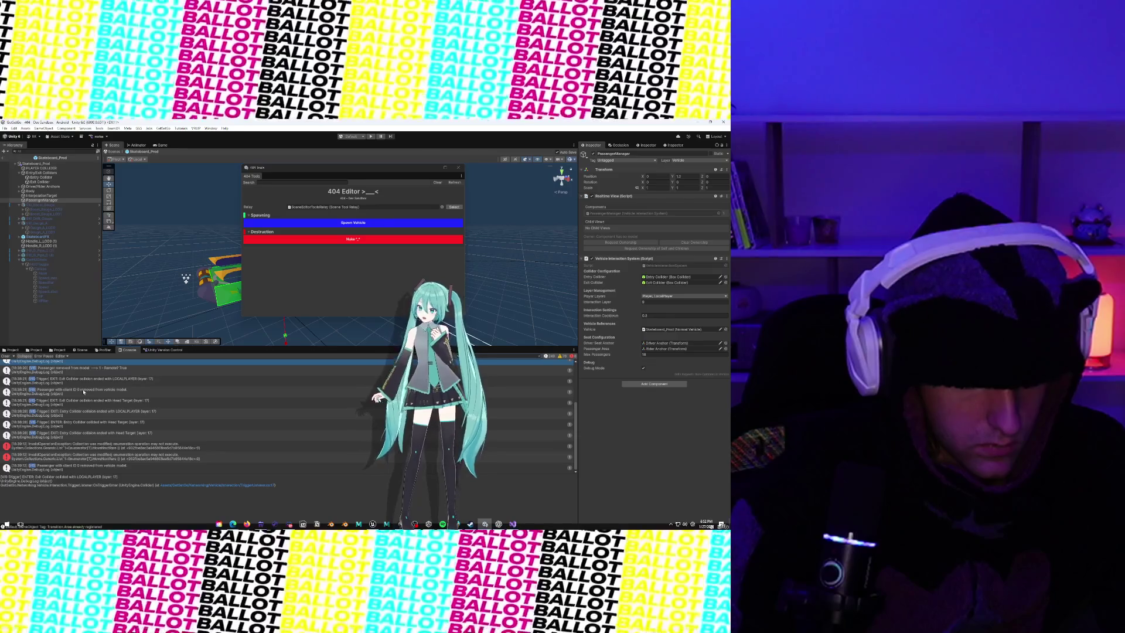
scroll(84, 392, up, 2)
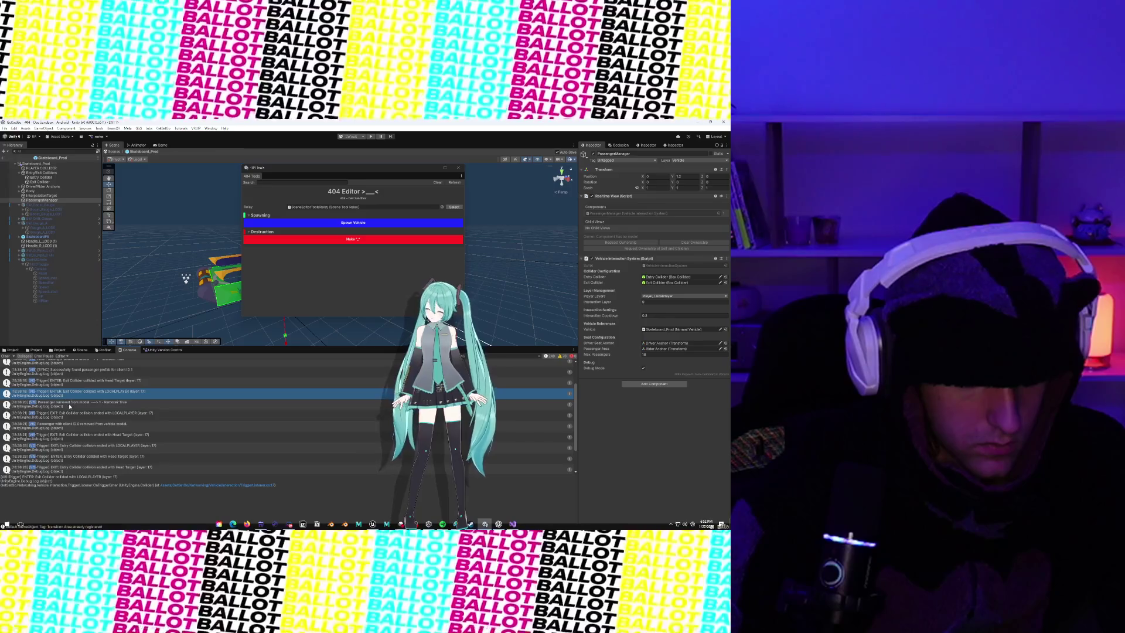
click(69, 406)
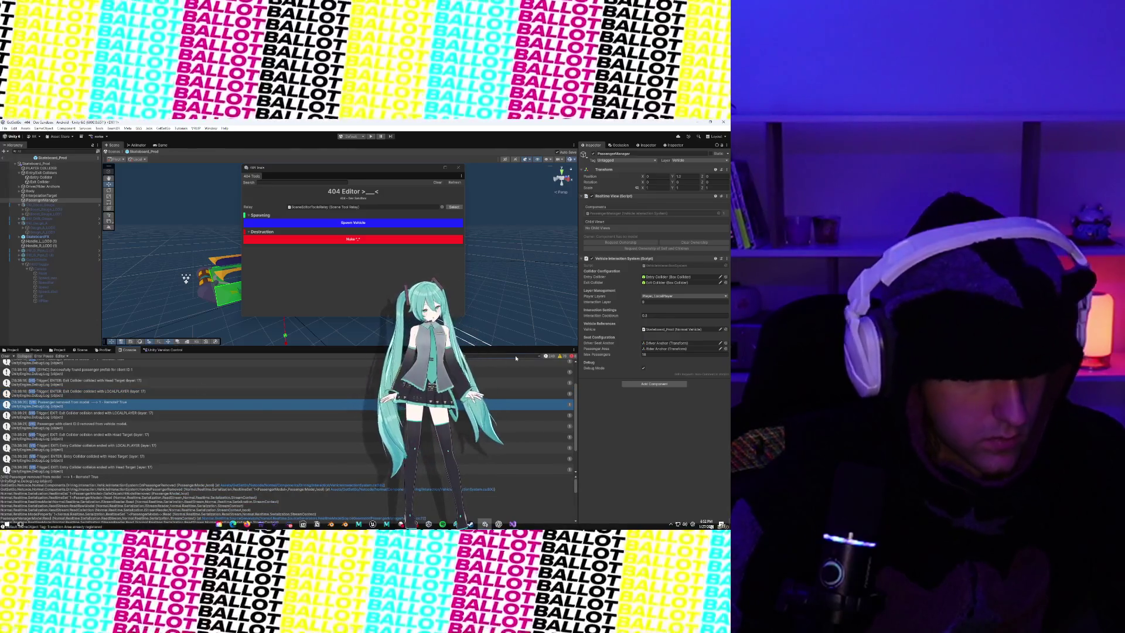
Step: Narrow the Console filter to 'VIS] [SYNC]' and bring Visual Studio over Unity
text(sync)
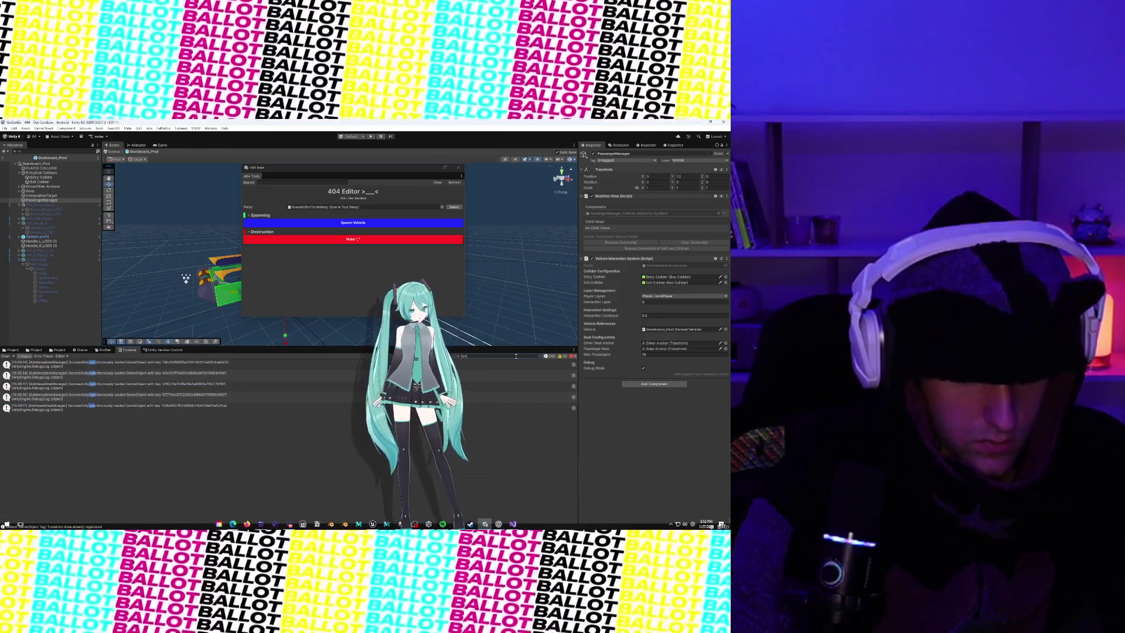
key(BackSpace)
key(BackSpace)
key(BackSpace)
text(VIS)
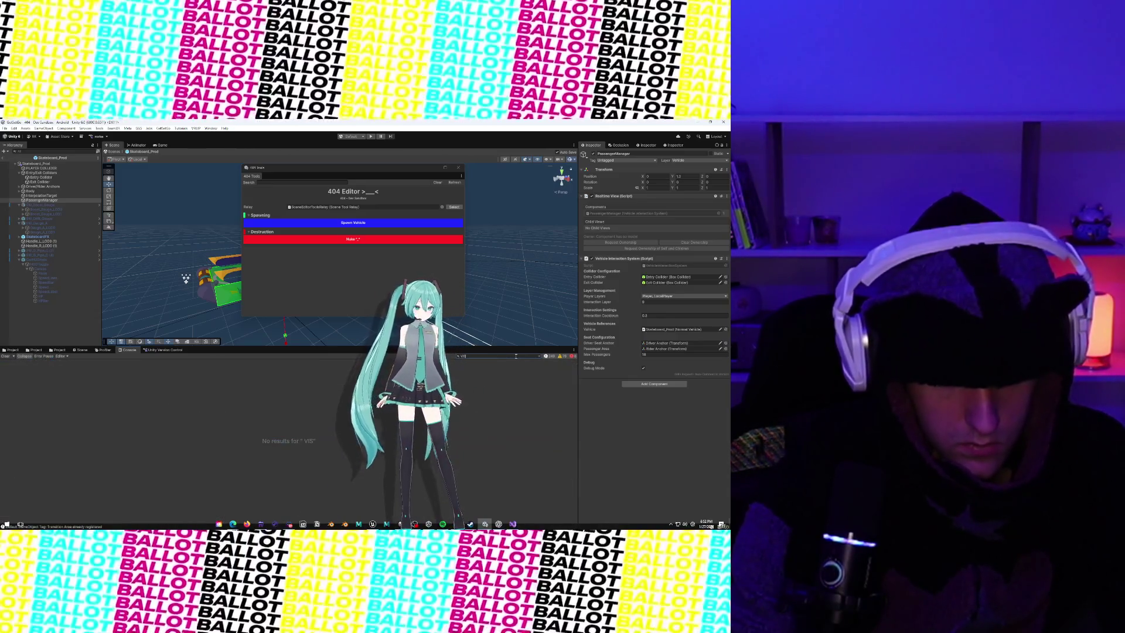
key(BackSpace)
key(BackSpace)
key(BackSpace)
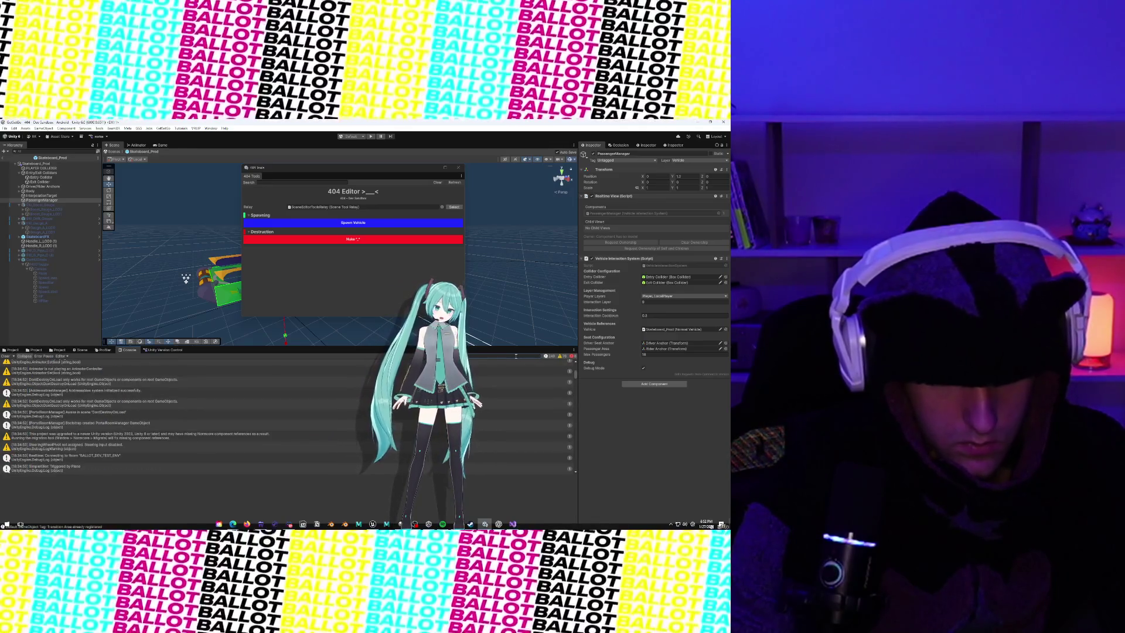
text(VIS)
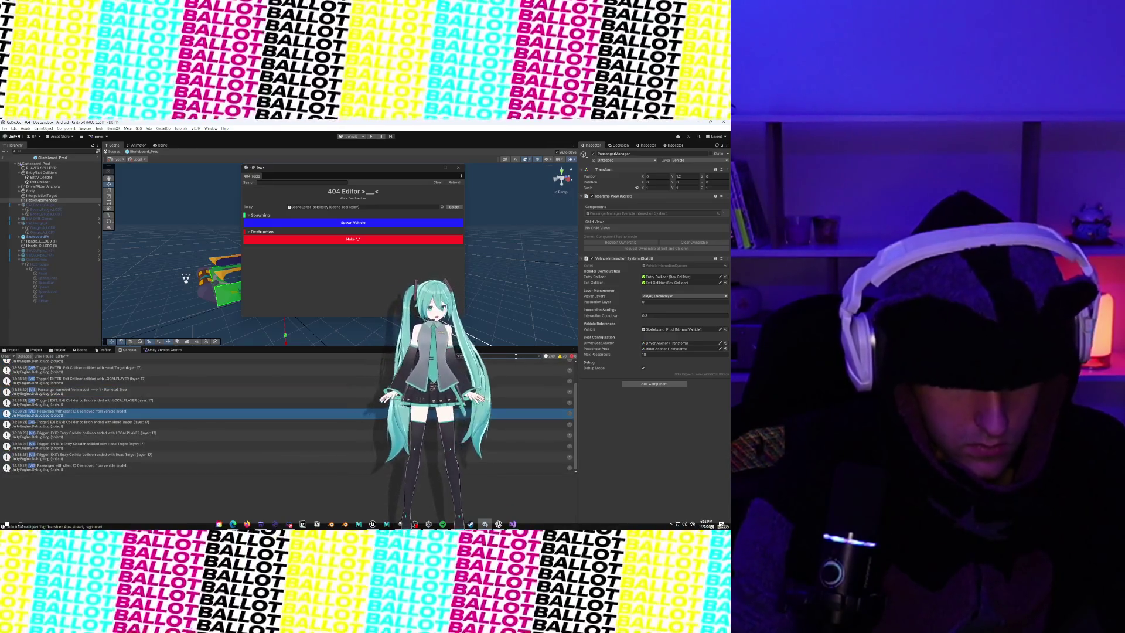
text(] [SYNC])
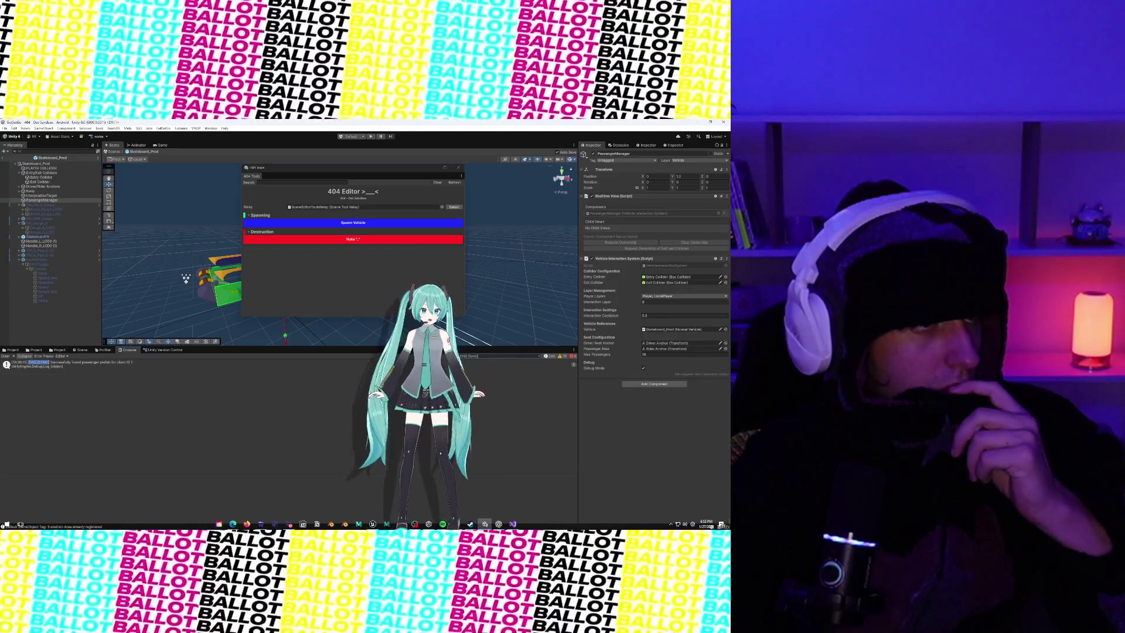
mouse_move(3, 174)
mouse_down()
mouse_move(664, 174)
mouse_move(629, 177)
mouse_up()
Step: Maximize Visual Studio and check where RetryPendingParenting is referenced
click(626, 169)
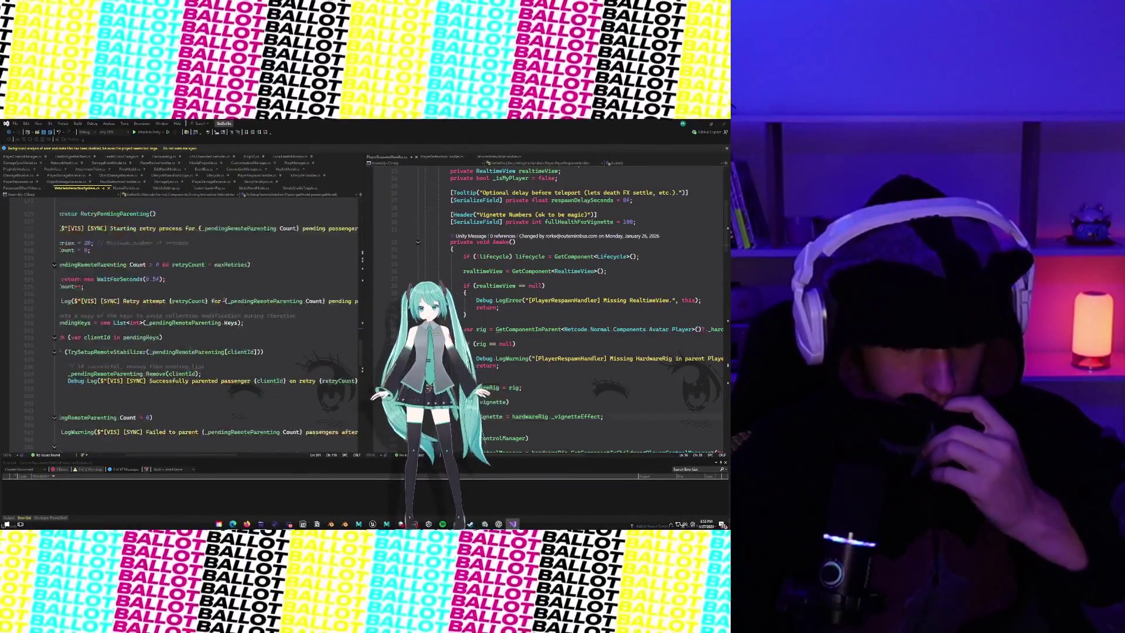
scroll(224, 303, up, 10)
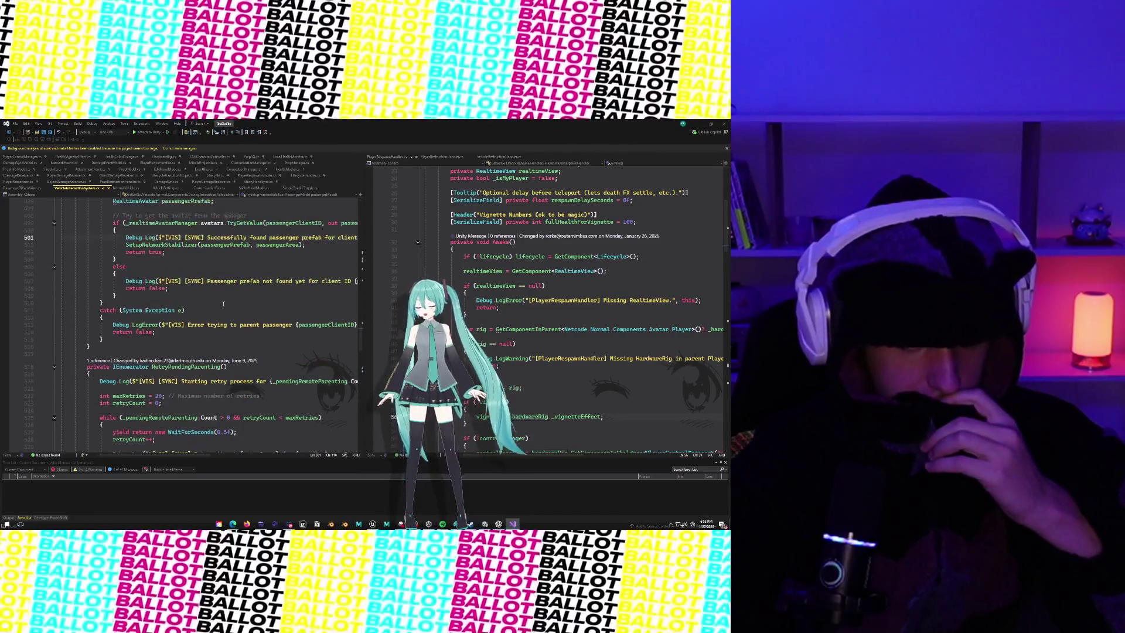
scroll(223, 303, down, 2)
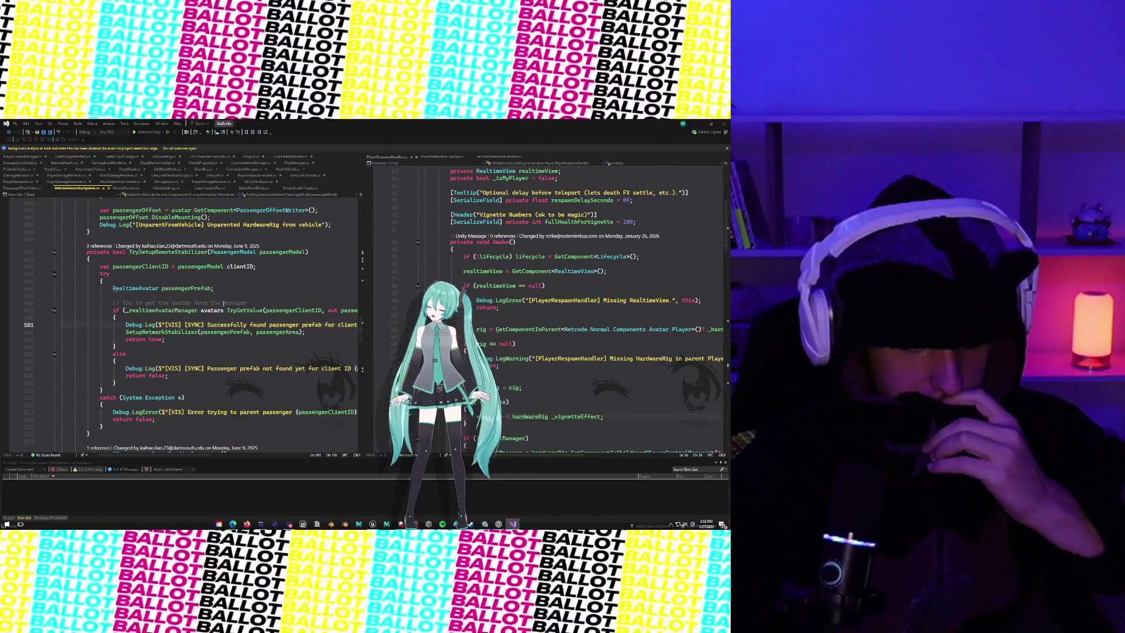
scroll(223, 303, down, 7)
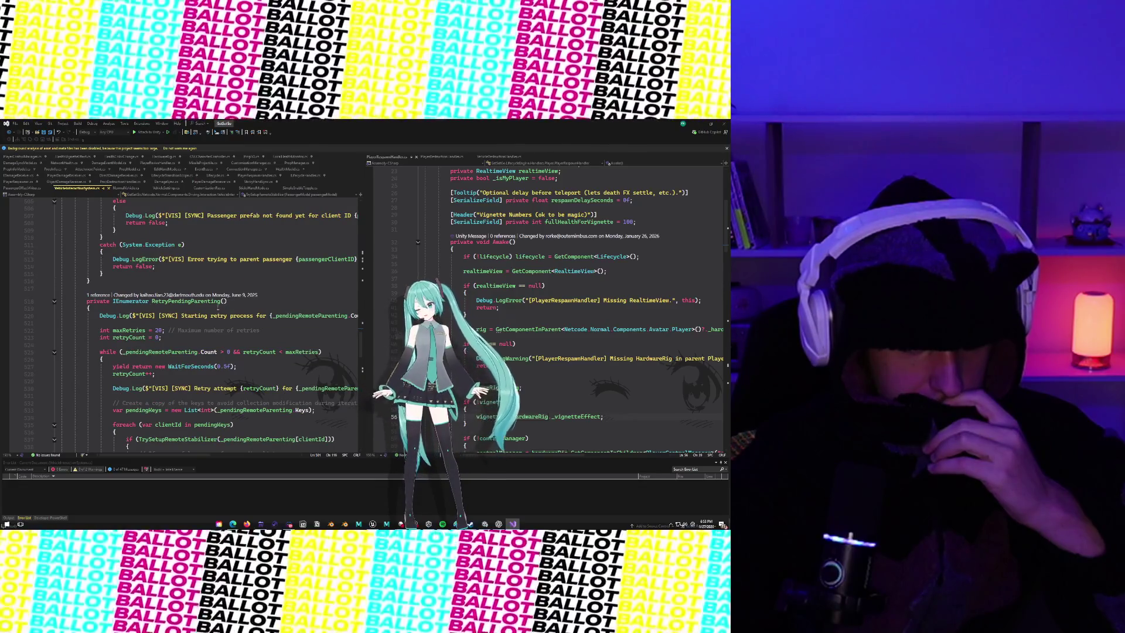
click(101, 296)
click(132, 321)
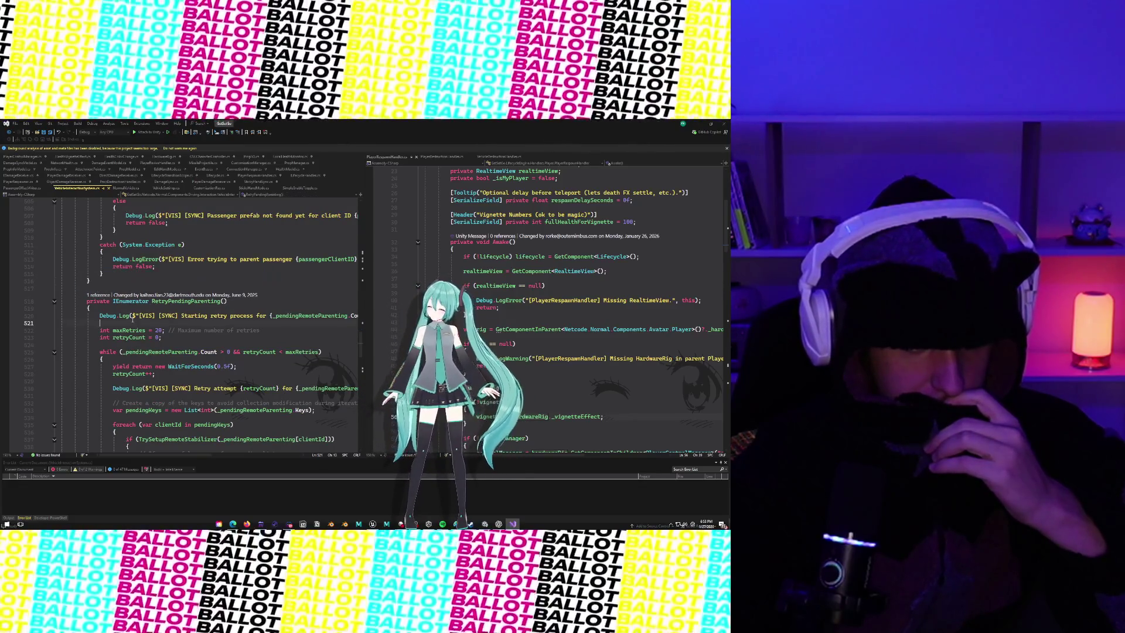
Step: Expand the Initialization region and jump to the SetupEntryMode definition
scroll(132, 320, up, 20)
scroll(133, 320, up, 6)
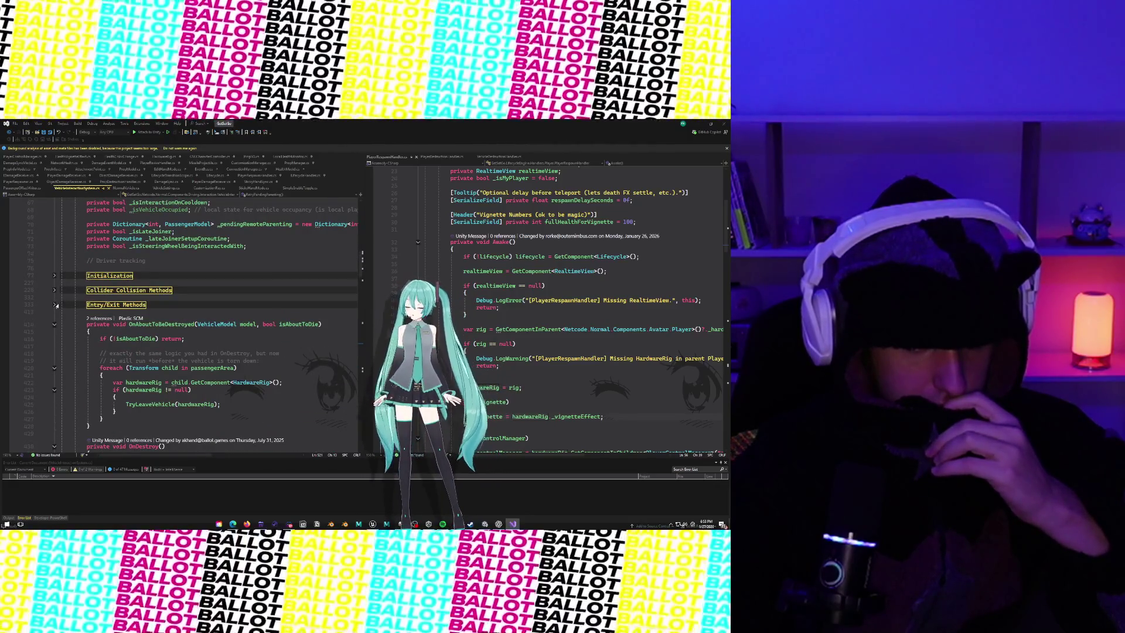
click(57, 310)
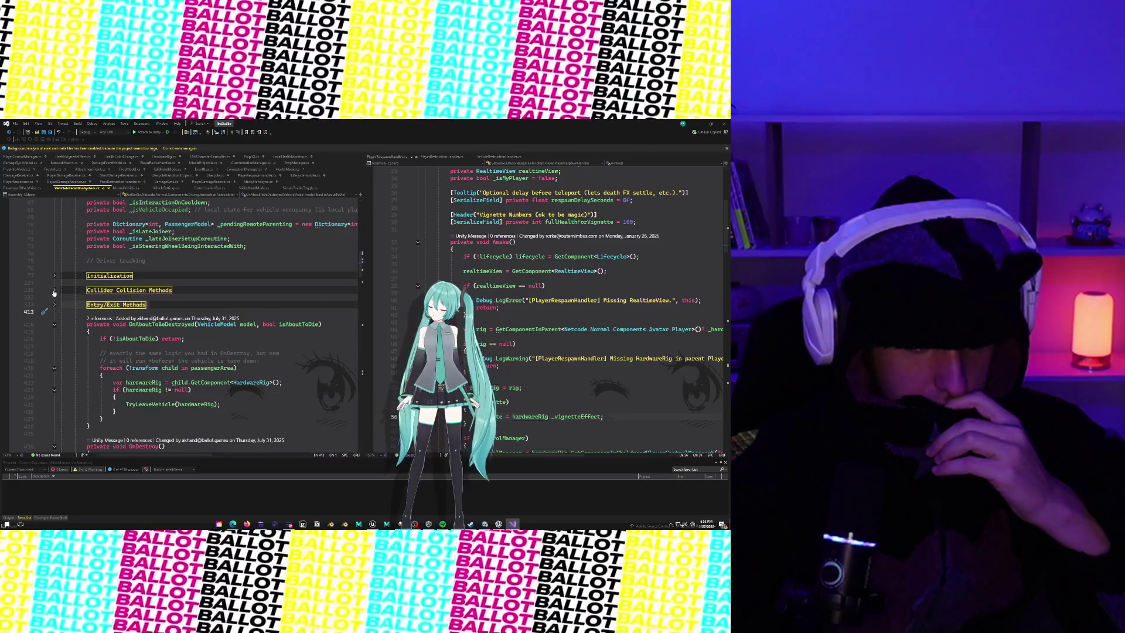
click(56, 282)
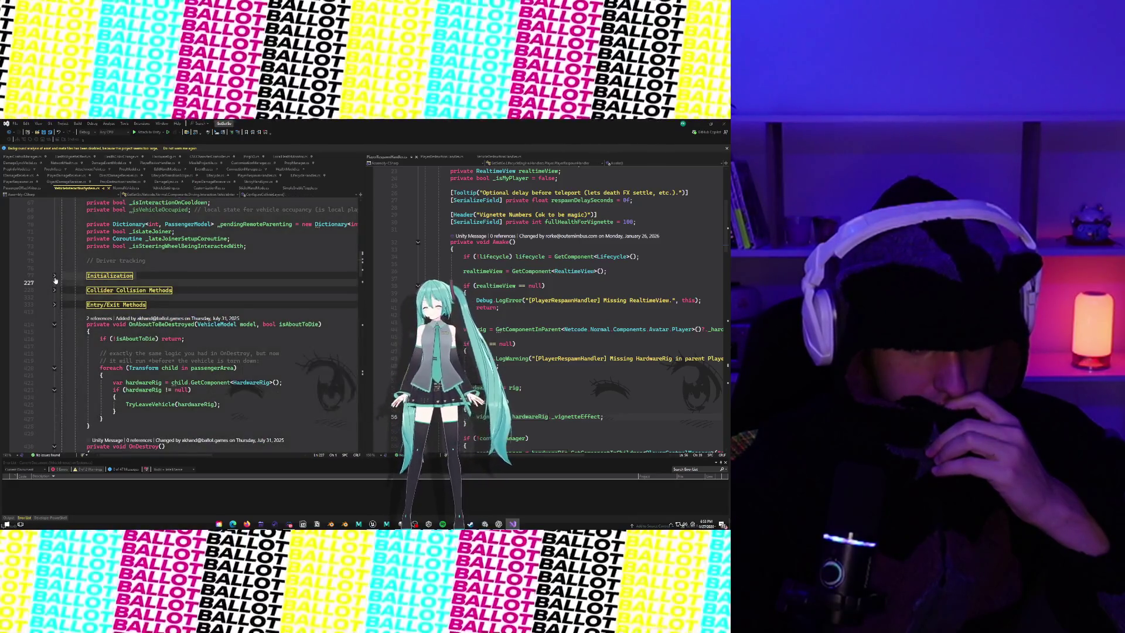
click(54, 276)
scroll(283, 354, down, 5)
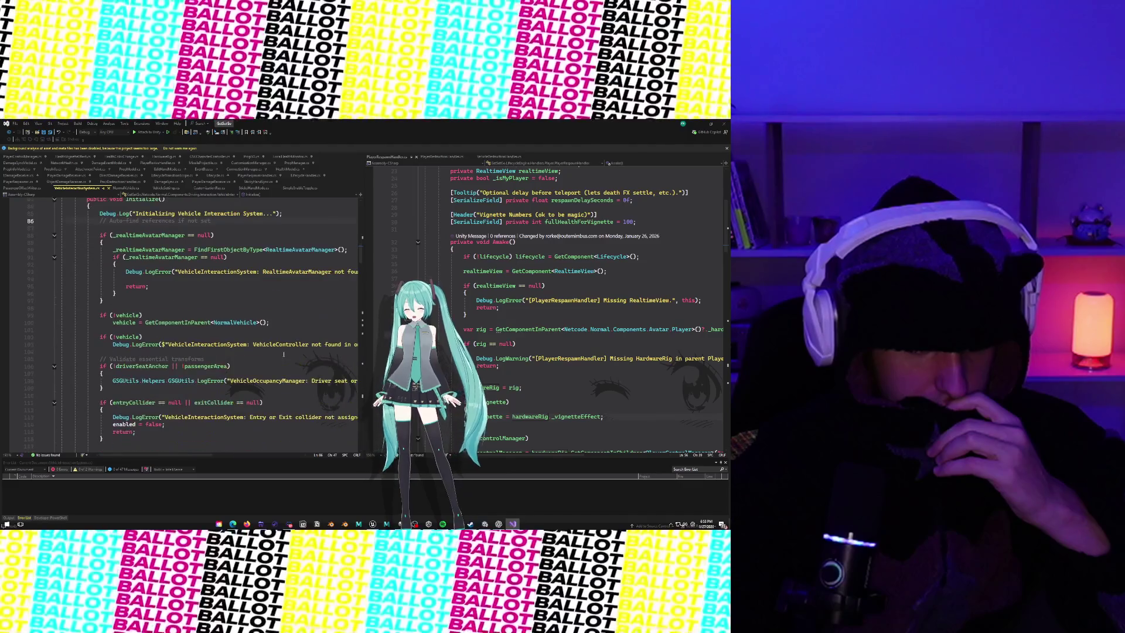
scroll(284, 354, down, 4)
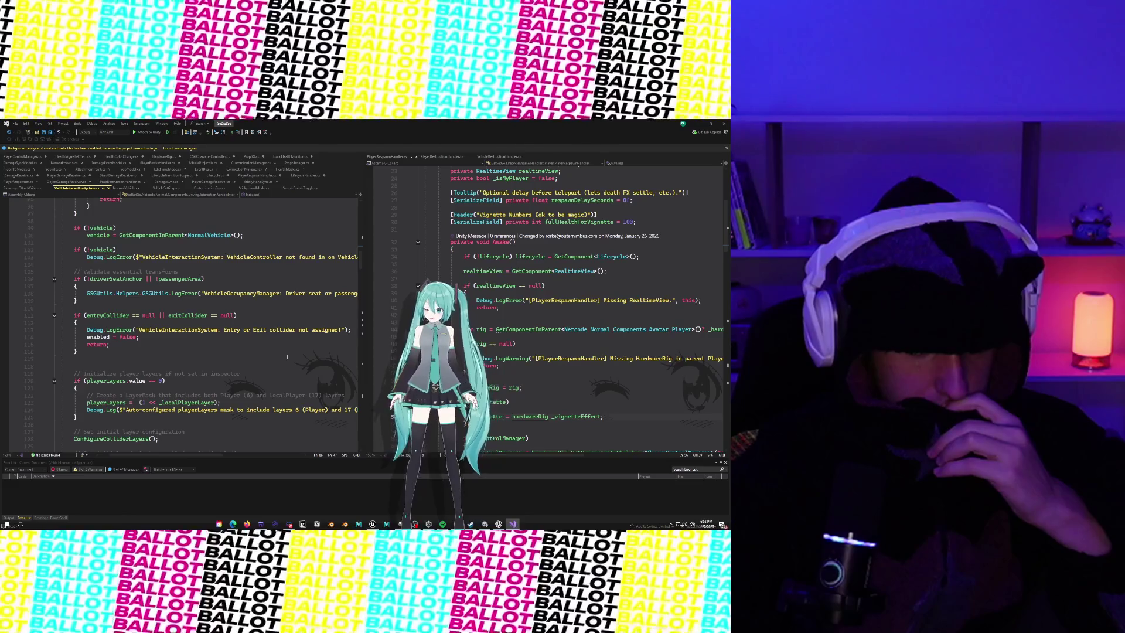
scroll(287, 357, down, 6)
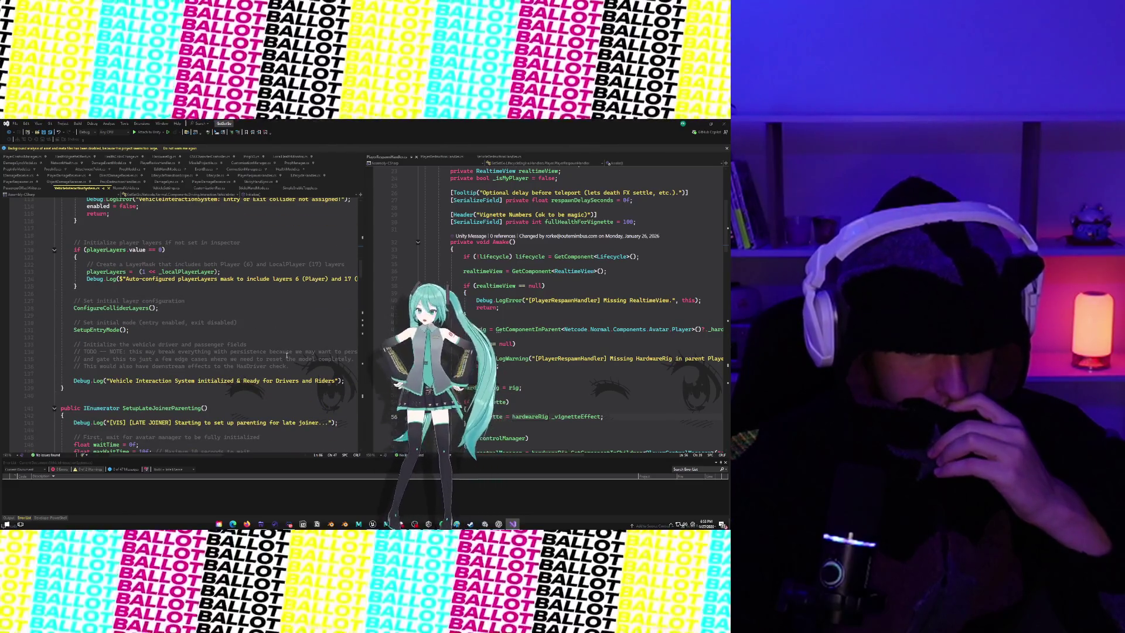
scroll(287, 355, down, 3)
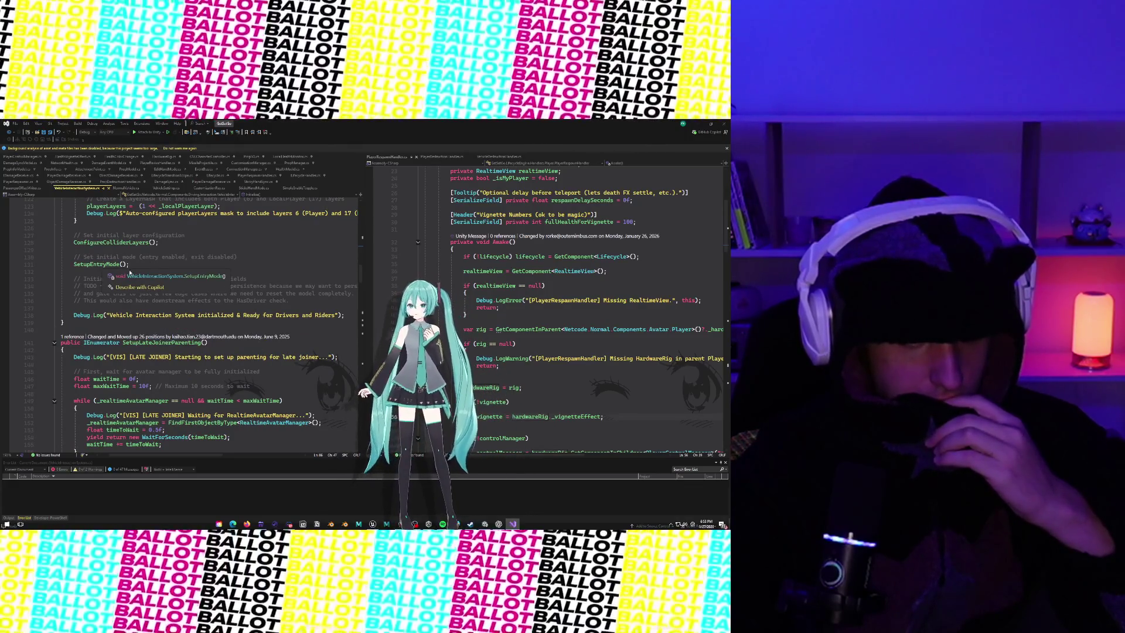
click(187, 276)
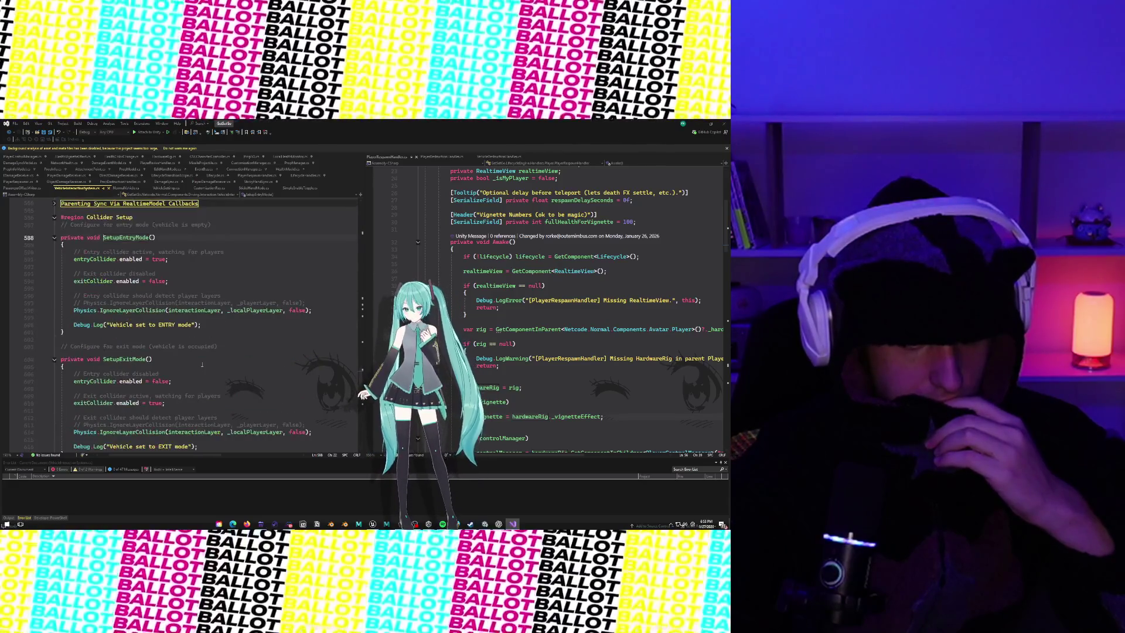
Step: Expand the Parenting Sync Via RealtimeModel Callbacks region and read through OnPassengerAdded's TrySetupRemoteStabilizer call
scroll(201, 364, up, 7)
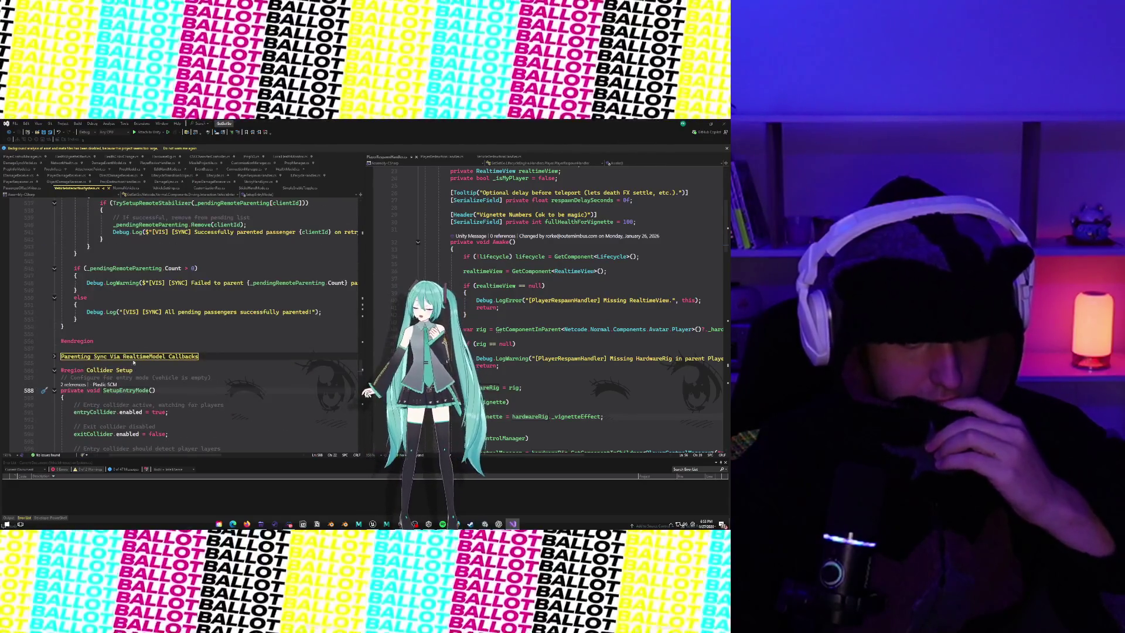
scroll(129, 379, left, 2)
click(54, 357)
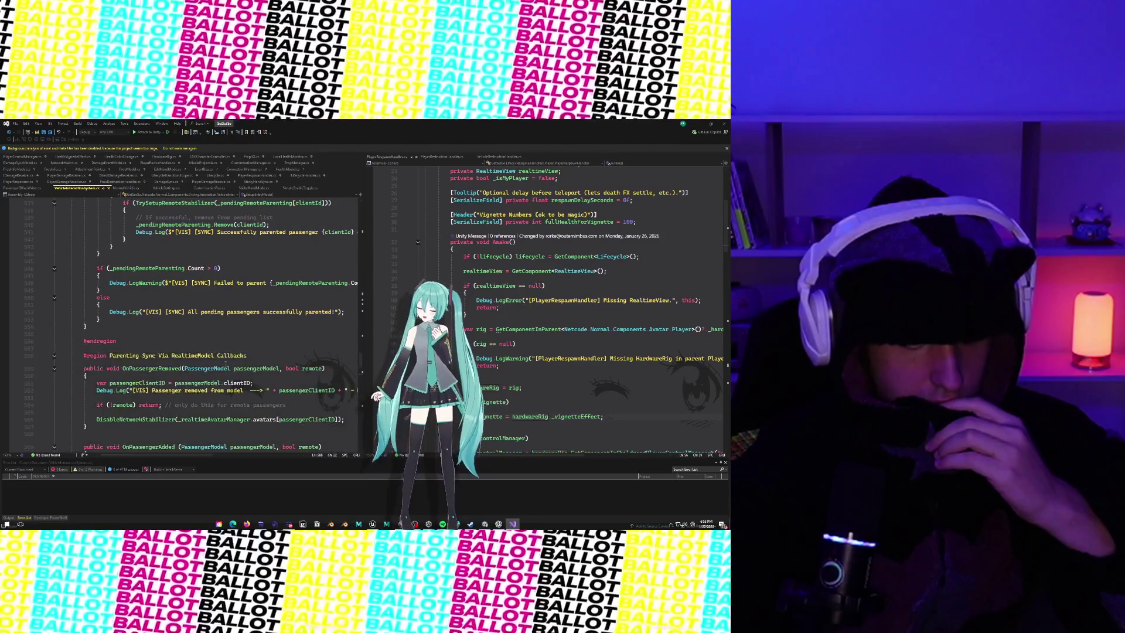
scroll(226, 360, down, 5)
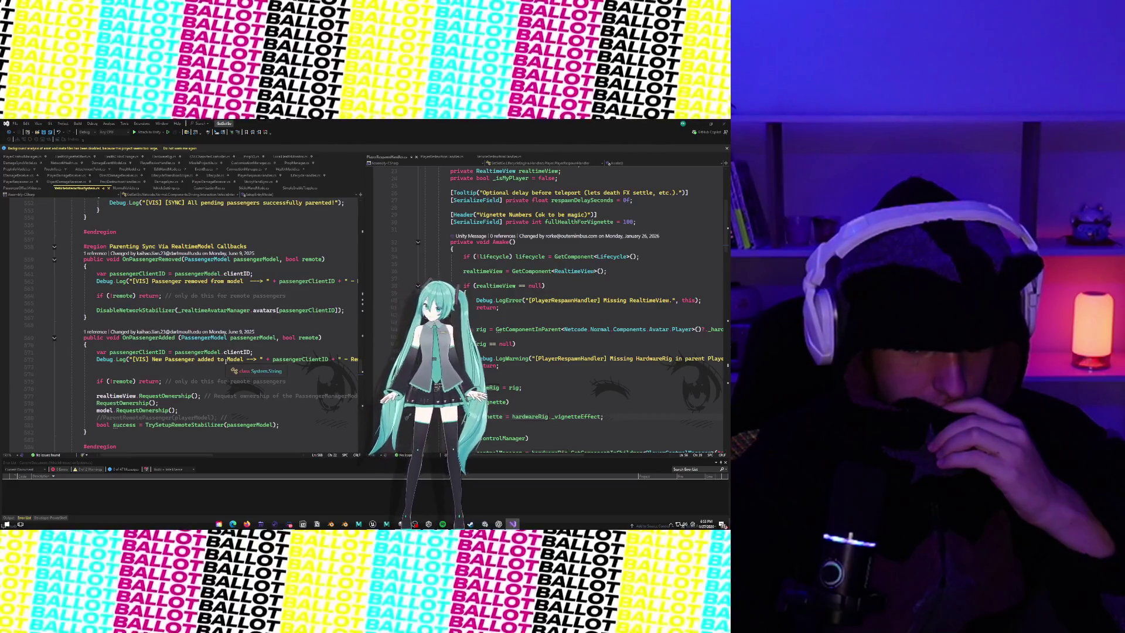
scroll(226, 360, right, 2)
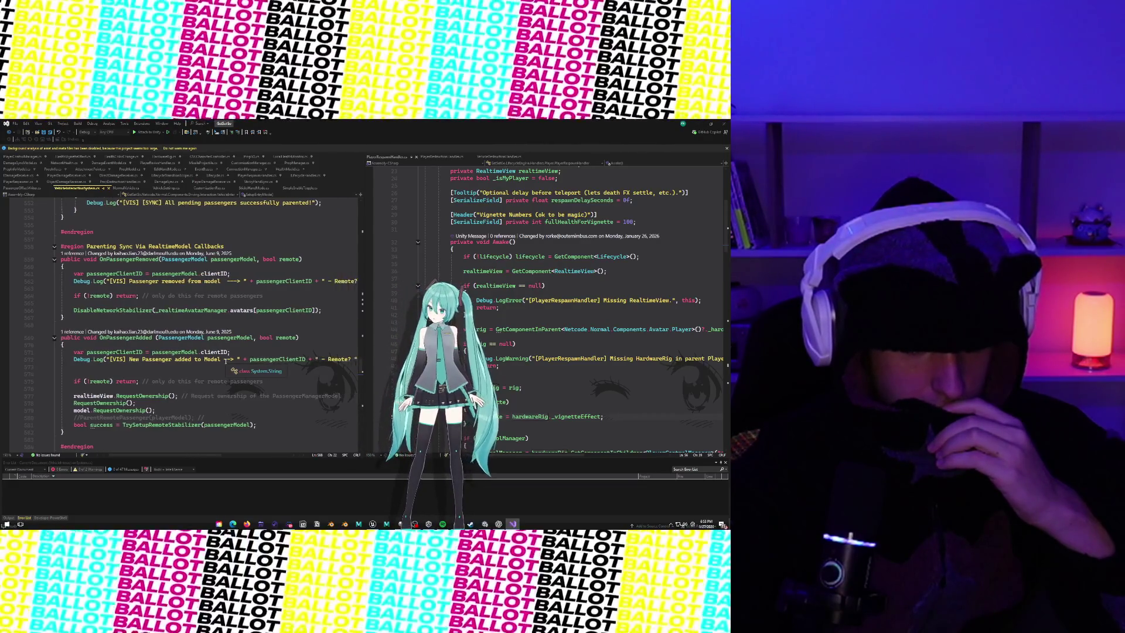
scroll(227, 360, left, 1)
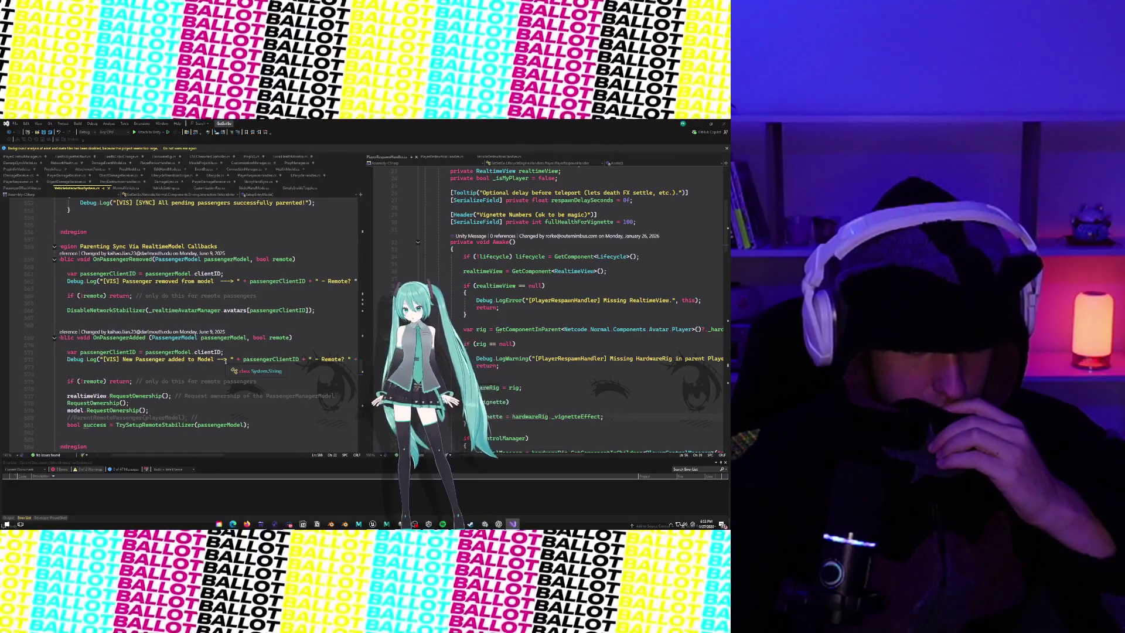
scroll(226, 360, left, 1)
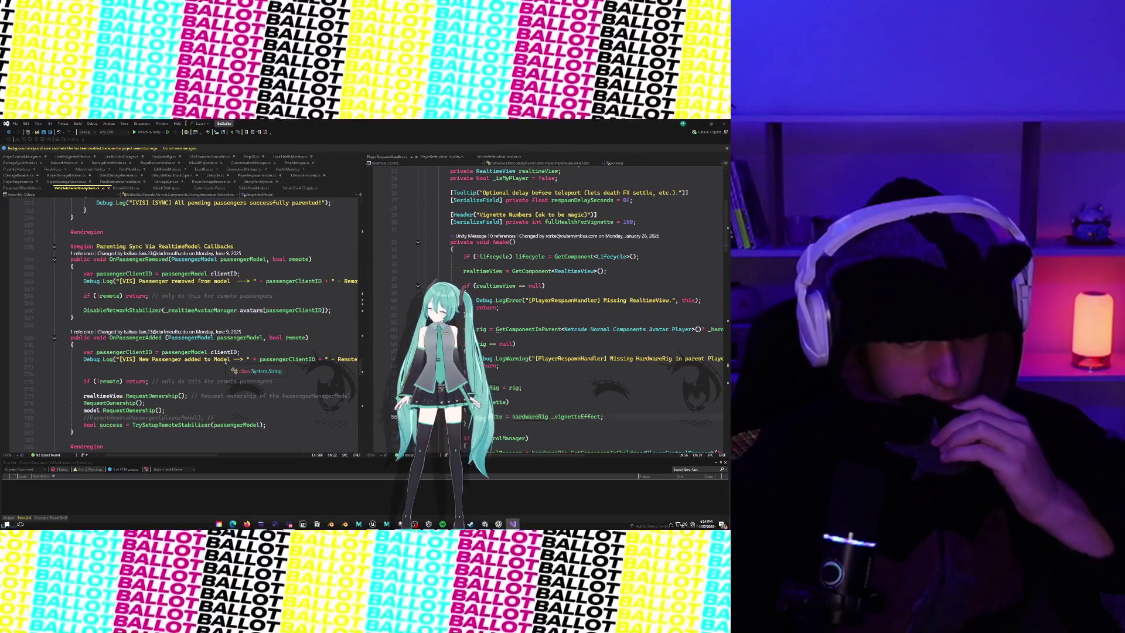
scroll(226, 361, down, 2)
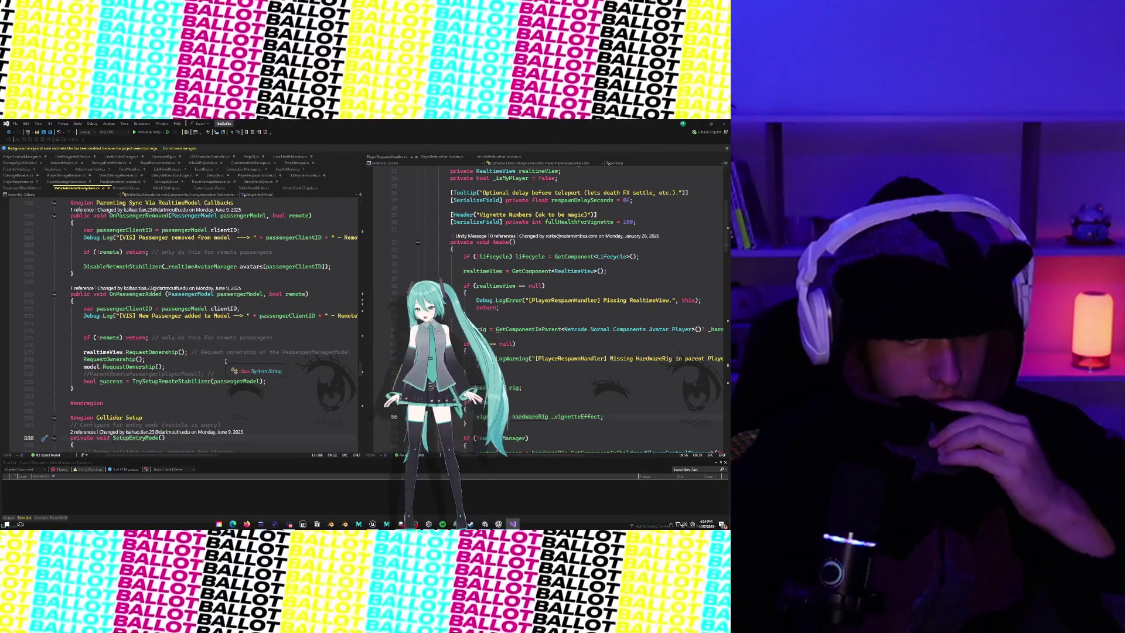
scroll(225, 361, right, 1)
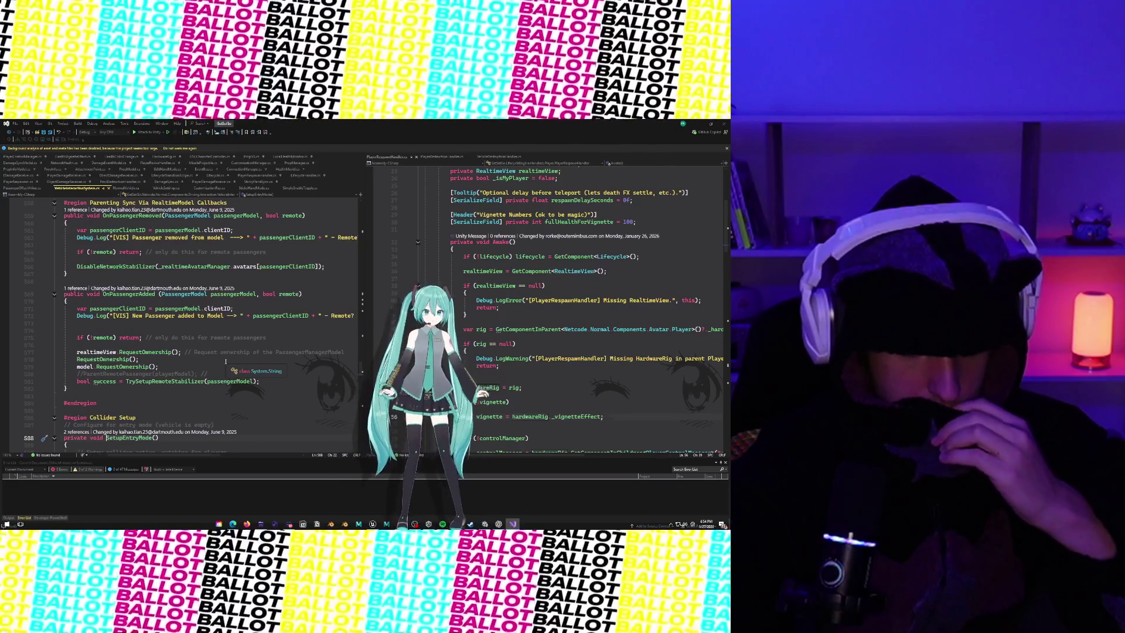